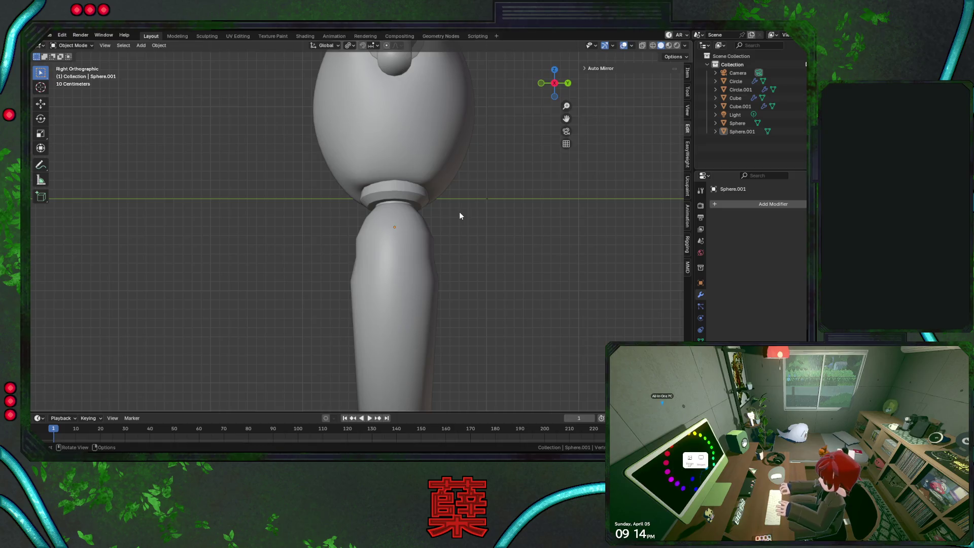
Widen the leg's bottom edge loop, then return to editing the lower body mesh
key(s)
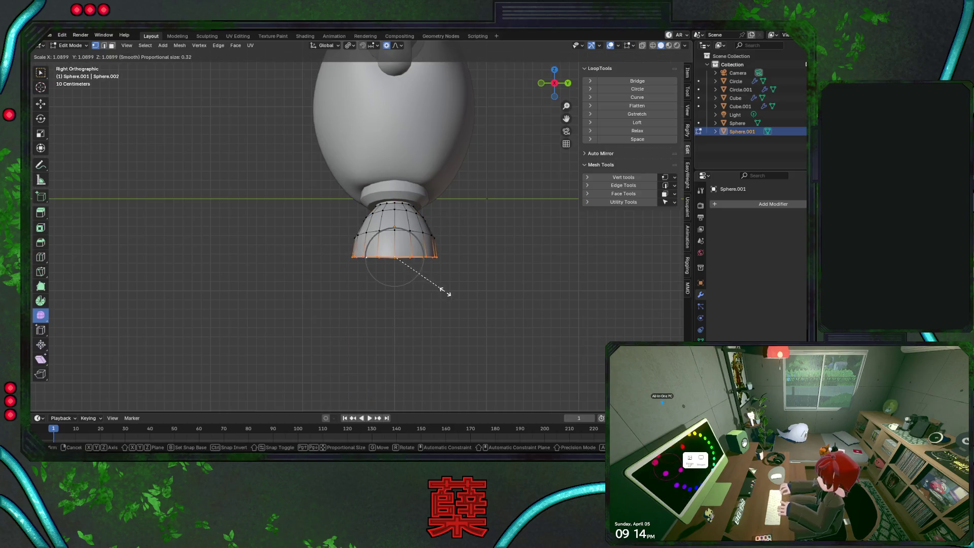
click(452, 293)
key(Tab)
key(KP_1)
click(477, 297)
key(ctrl+z)
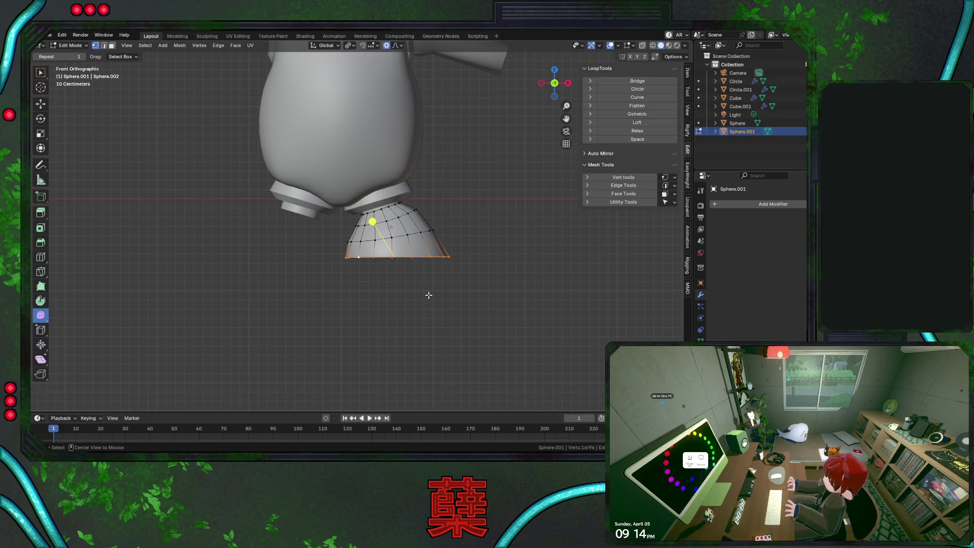
Reveal the hidden leg and scale two upper-leg edge loops with proportional falloff
key(alt+h)
click(496, 283)
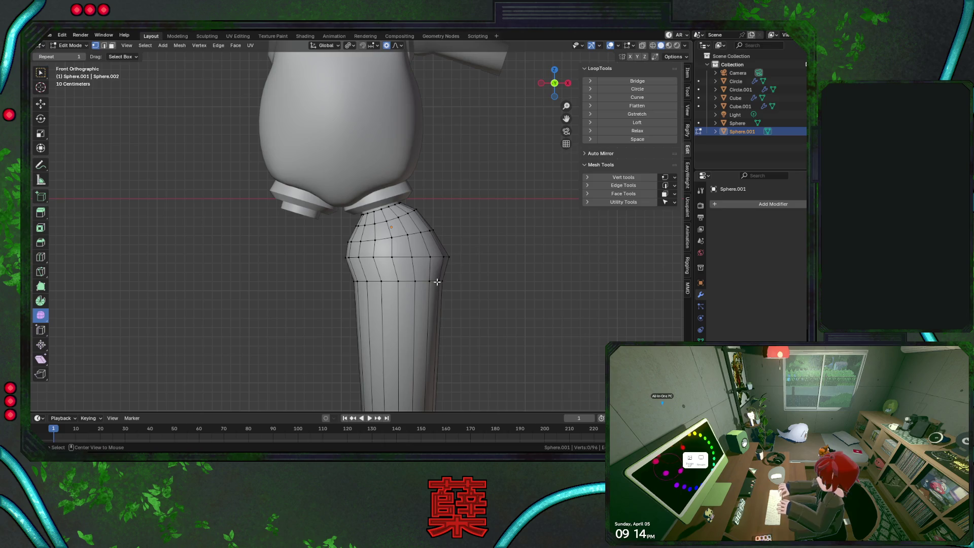
alt+click(416, 280)
key(s)
click(490, 316)
alt+click(388, 257)
key(s)
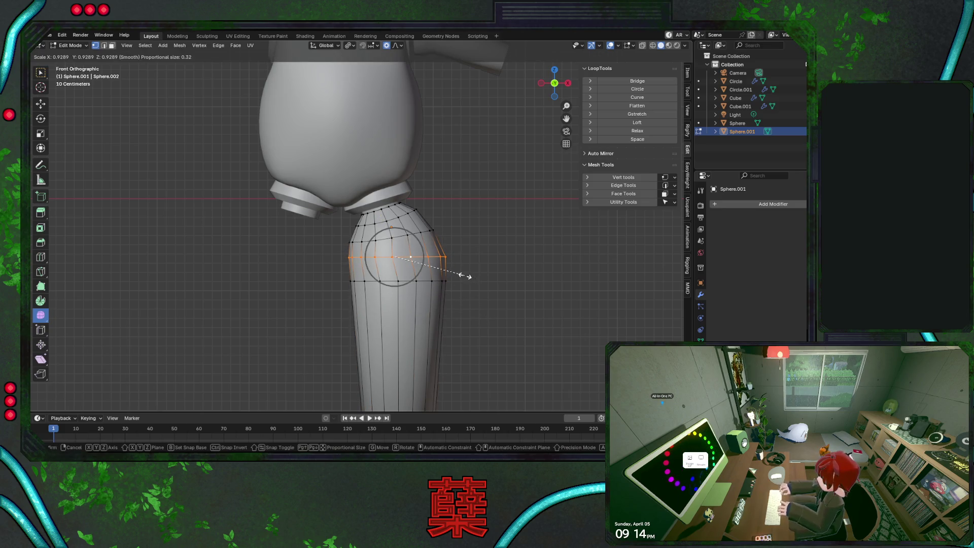
click(481, 248)
In side view, stretch the edge loop near the leg top along Y
key(KP_3)
alt+click(403, 256)
key(s)
click(453, 289)
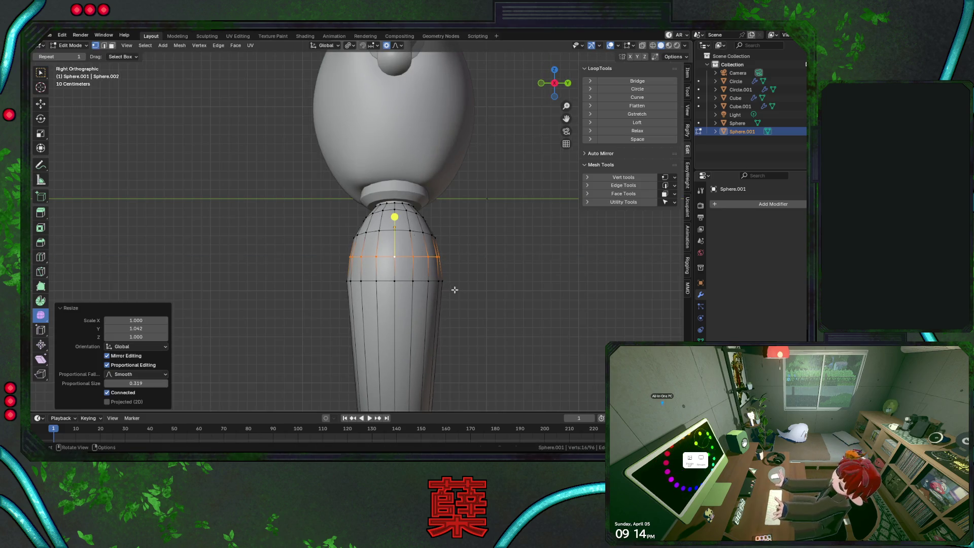
key(a)
key(Tab)
Check the reshaped leg from the front, leave it in place, and select the hip ring
click(474, 244)
key(KP_1)
scroll(473, 242, down, 6)
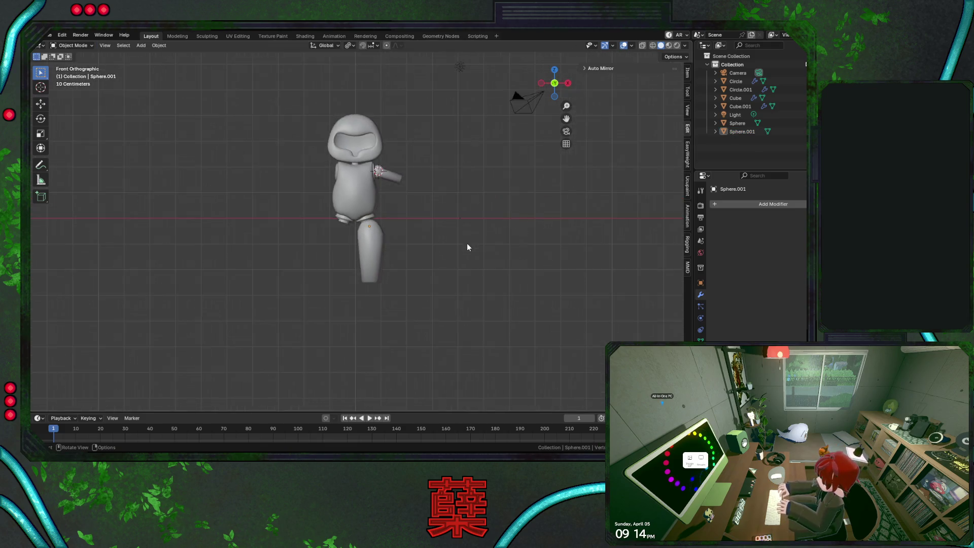
scroll(460, 245, up, 5)
click(427, 269)
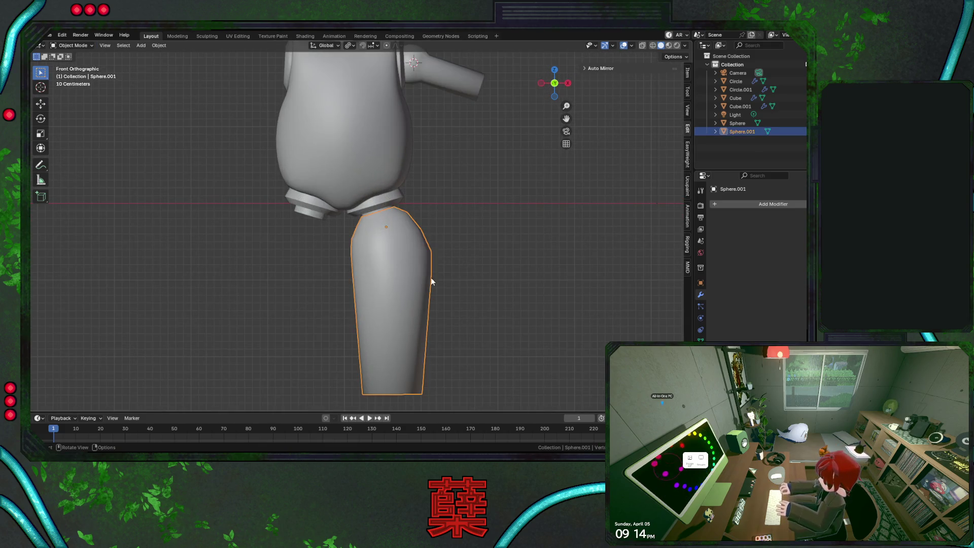
key(g)
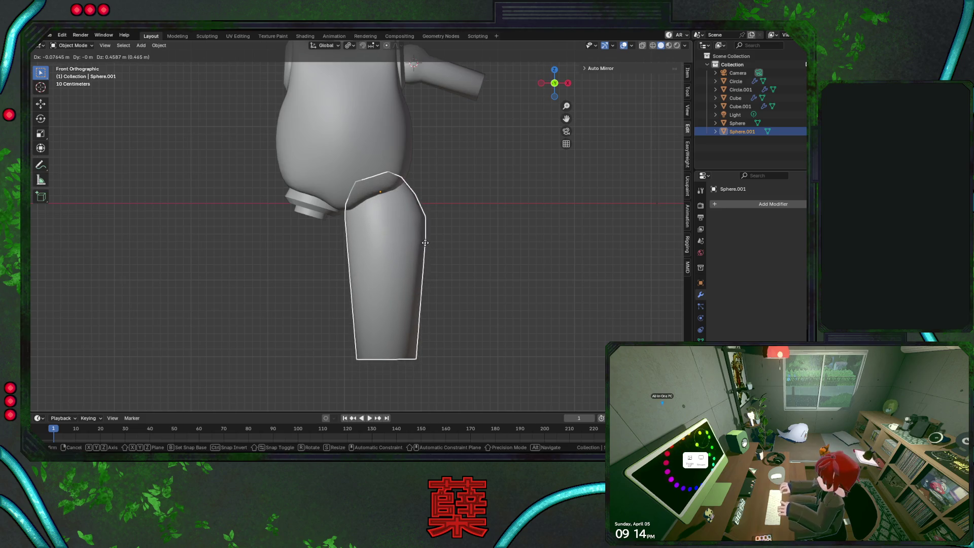
right_click(425, 242)
click(436, 236)
click(390, 202)
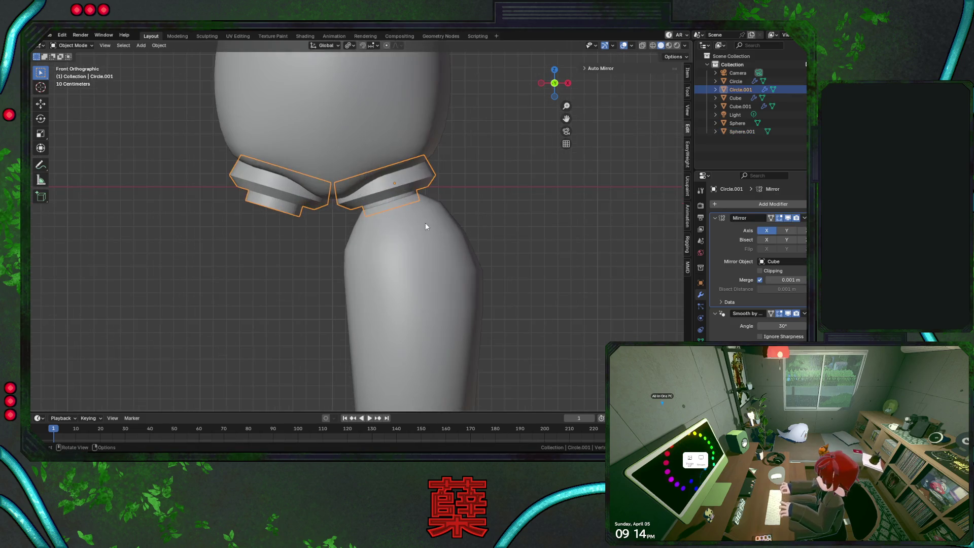
key(Tab)
key(shift+z)
alt+click(421, 175)
key(g)
key(g)
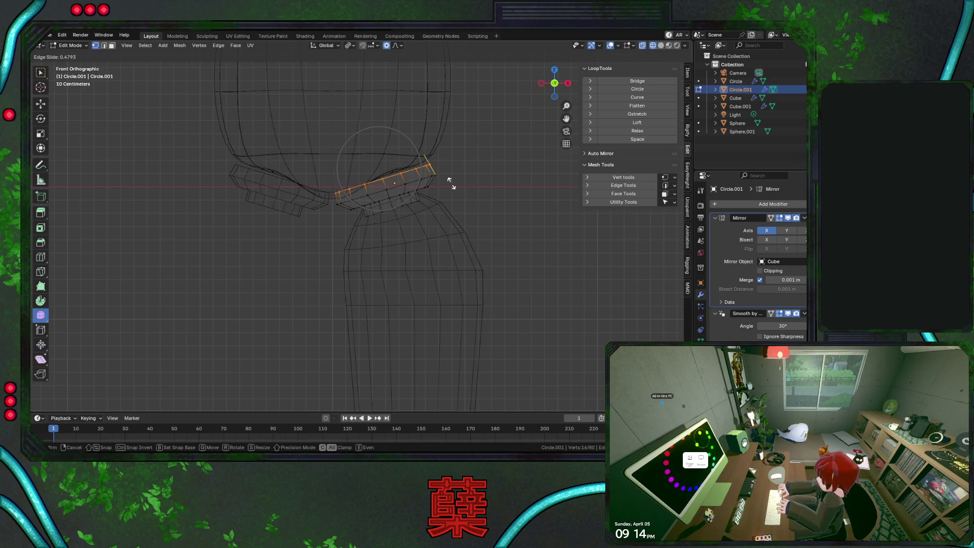
right_click(449, 183)
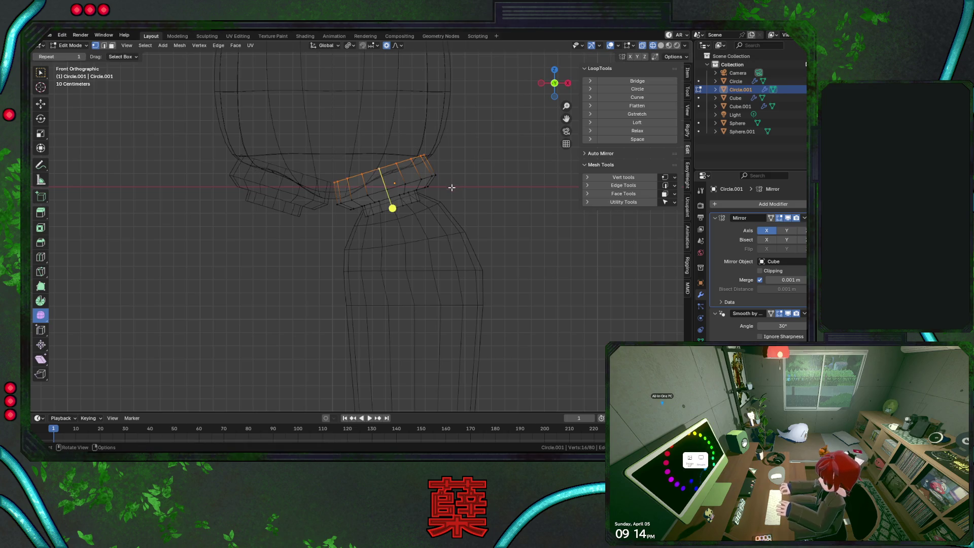
key(g)
key(g)
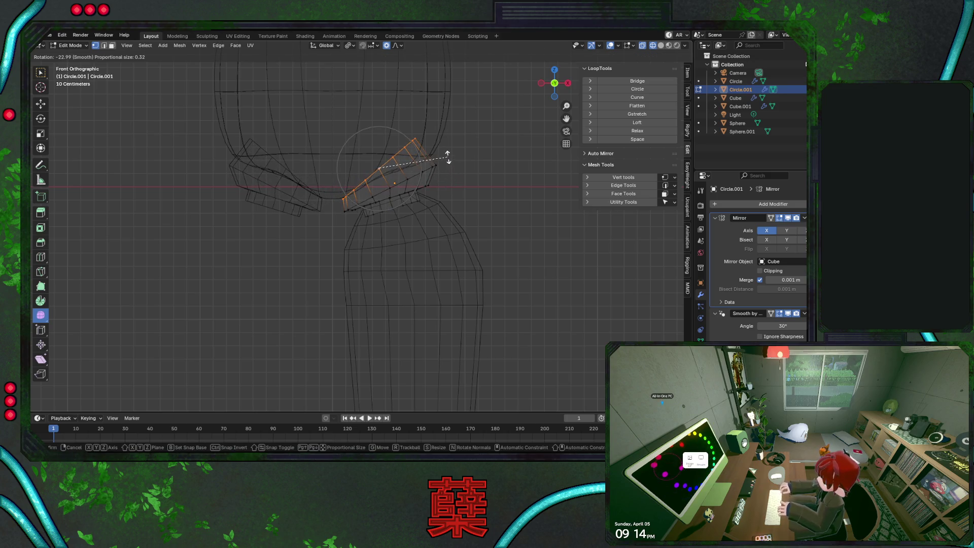
right_click(447, 158)
key(shift+z)
key(Tab)
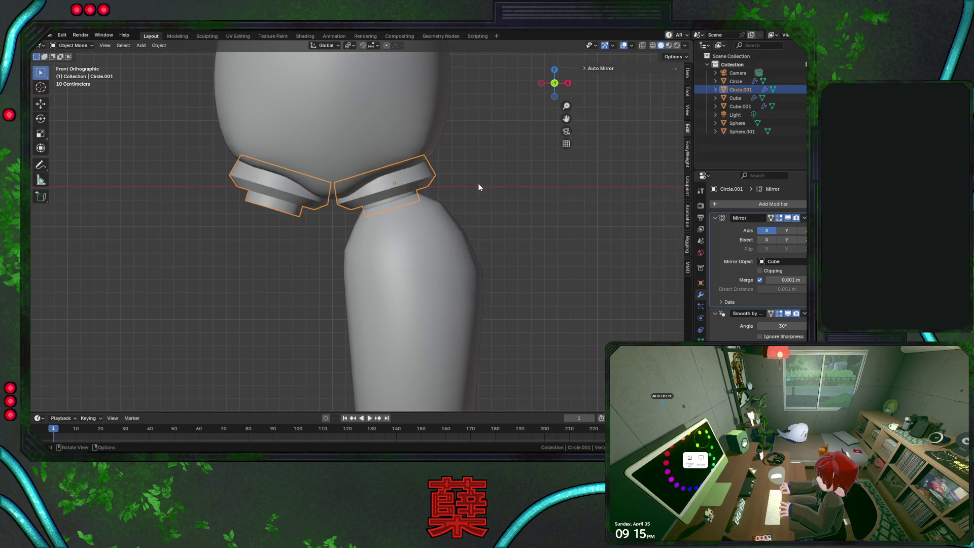
click(477, 184)
scroll(476, 203, down, 5)
scroll(473, 220, up, 3)
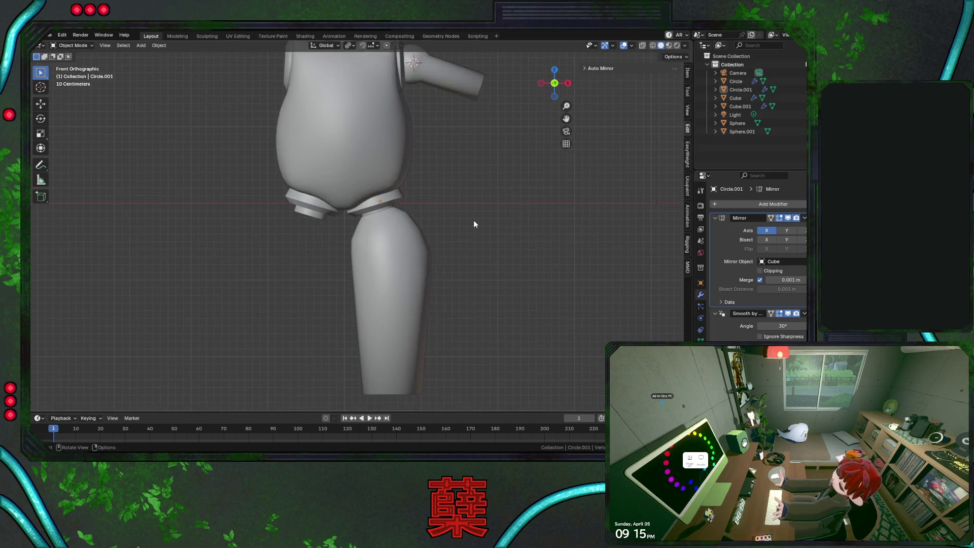
scroll(471, 220, down, 4)
scroll(465, 220, up, 2)
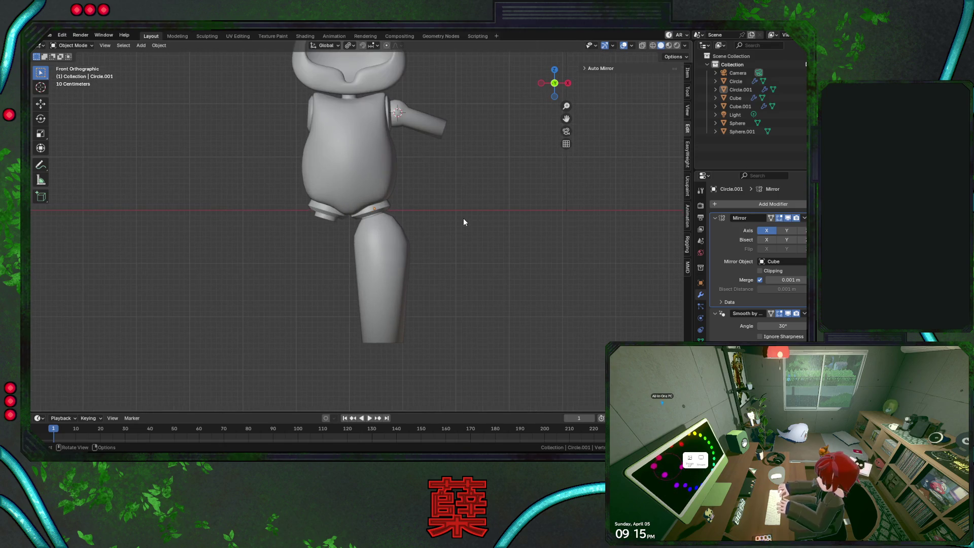
key(KP_3)
scroll(461, 217, up, 4)
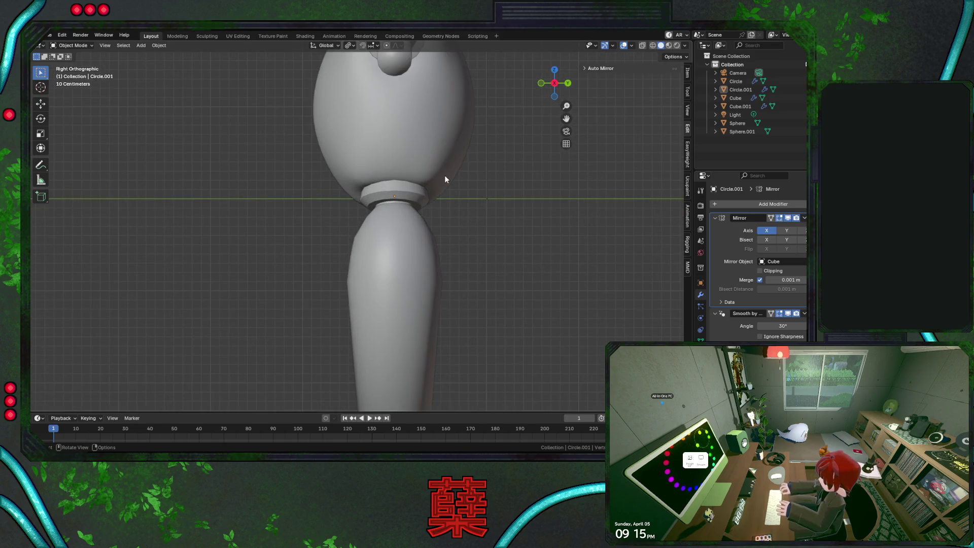
Select the hip ring and enlarge it slightly in front view
click(444, 175)
click(436, 214)
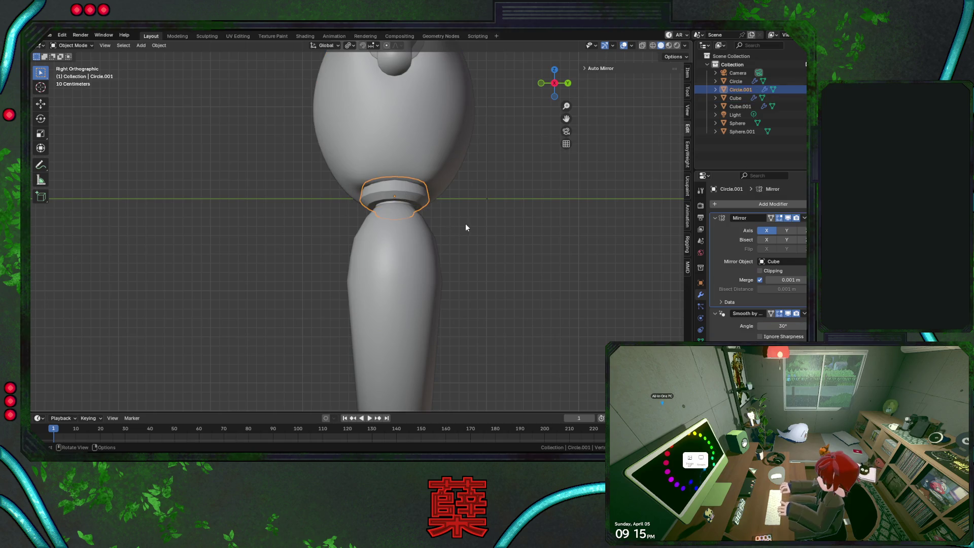
key(s)
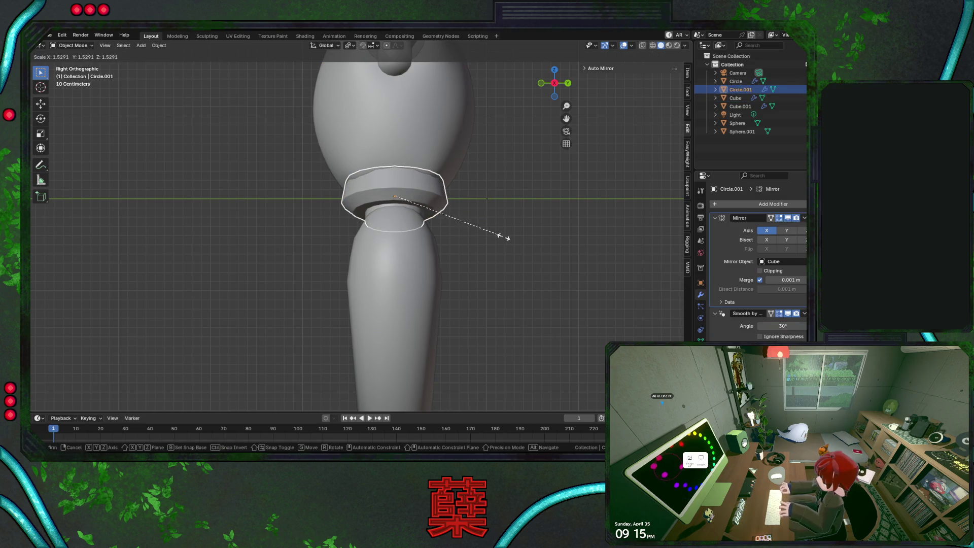
key(Escape)
key(KP_1)
key(s)
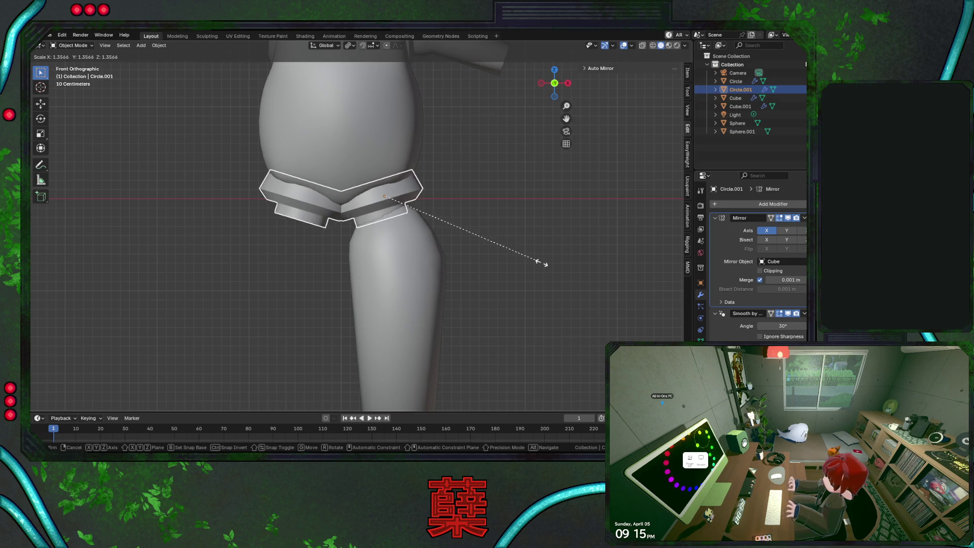
click(473, 242)
In see-through view, edit the ring mesh and shift all its vertices along X
key(shift+z)
key(alt+a)
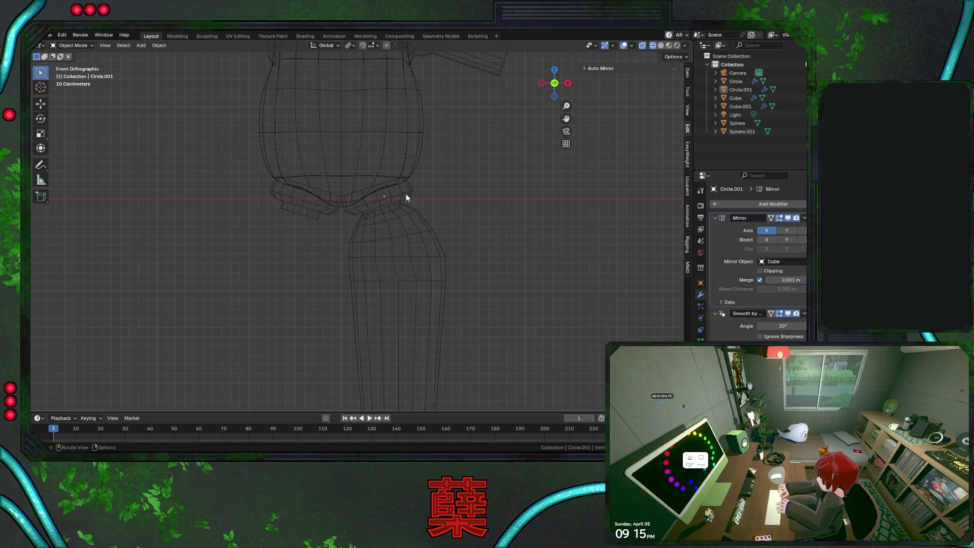
click(405, 197)
key(Tab)
key(a)
key(g)
key(x)
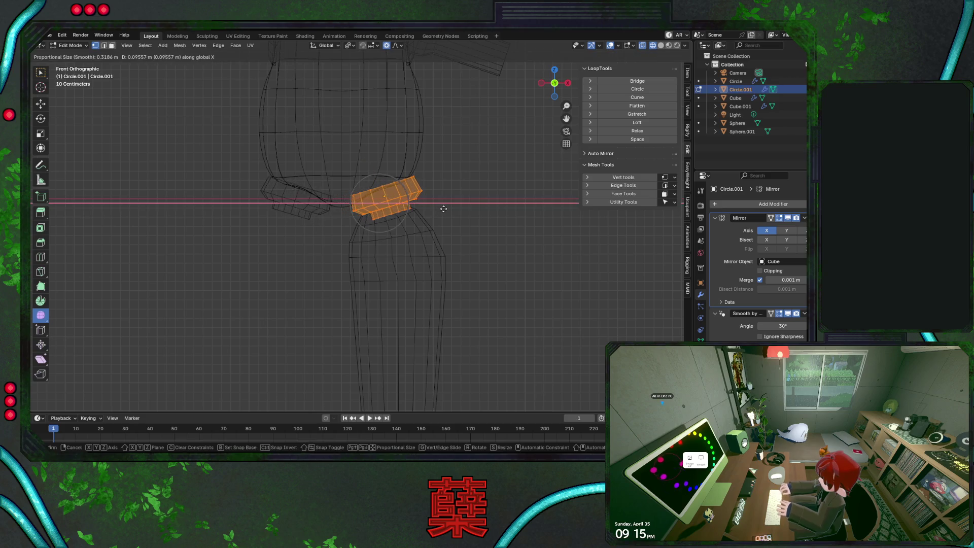
click(443, 209)
Scale the ring mesh 1.21× with smooth falloff and nudge it slightly along X
key(s)
click(500, 238)
key(g)
key(x)
click(496, 238)
key(KP_3)
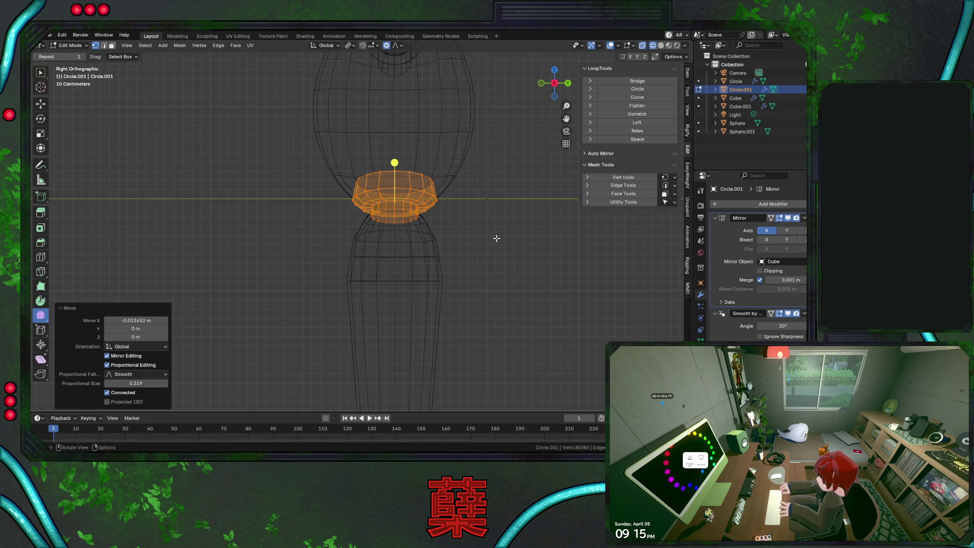
key(shift+z)
key(Tab)
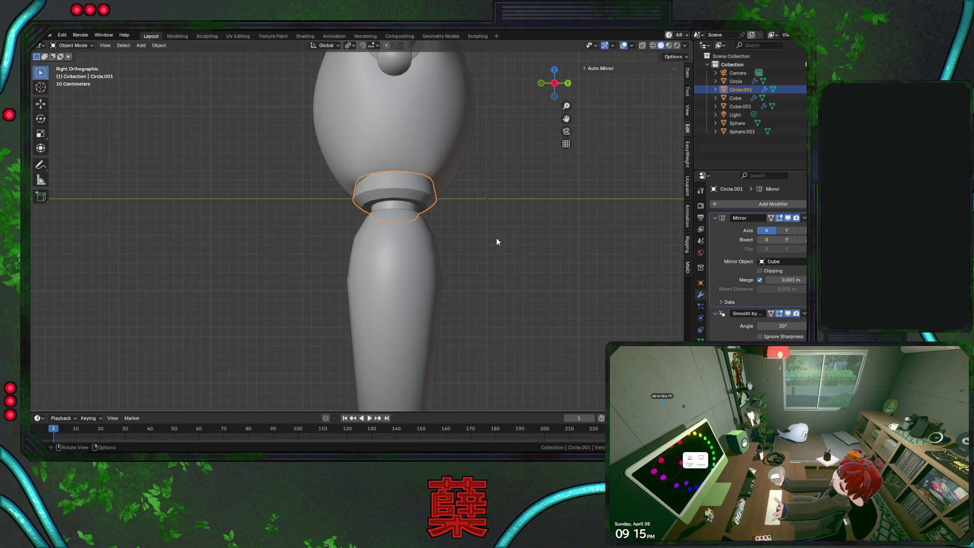
click(386, 282)
key(KP_1)
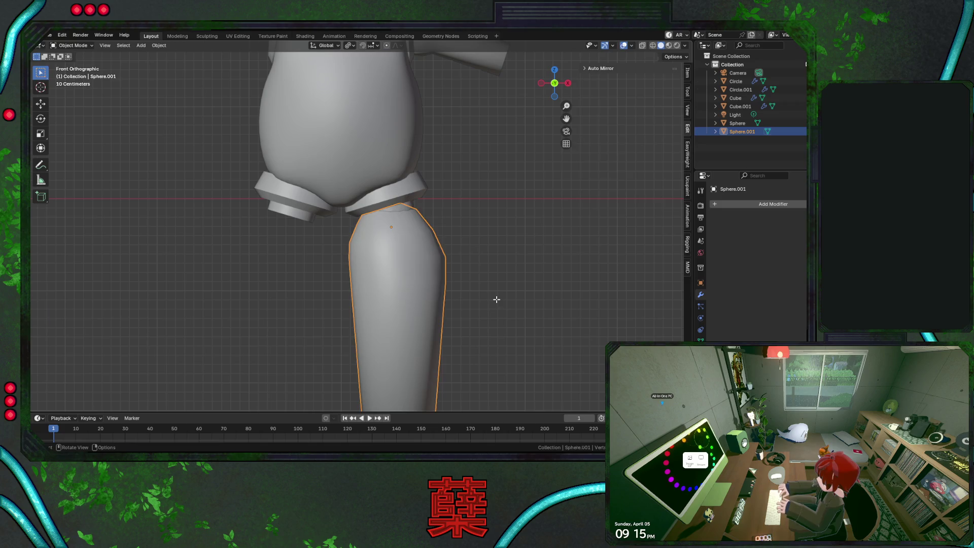
Shift the whole leg mesh slightly downward using see-through view
key(Tab)
key(a)
key(s)
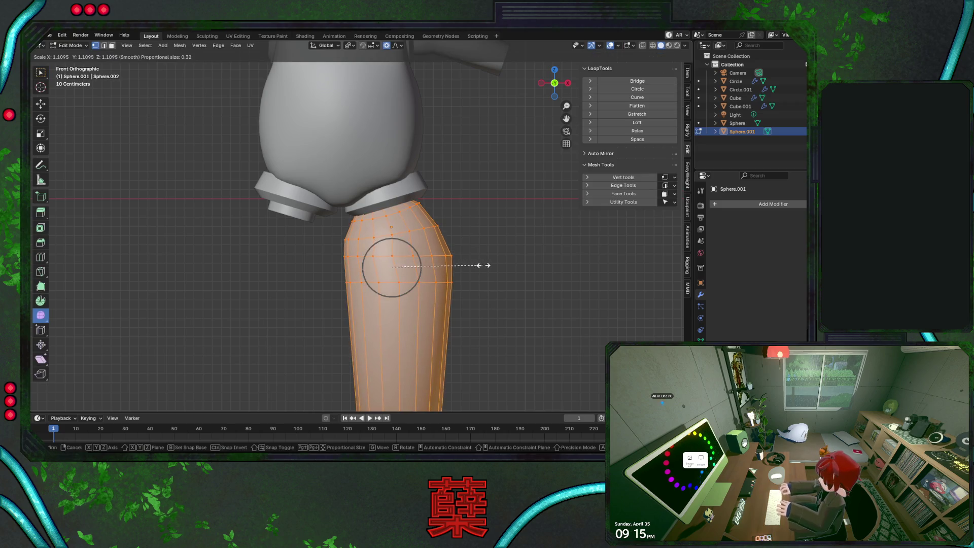
key(Escape)
key(alt+z)
key(g)
click(492, 264)
key(s)
key(Escape)
key(g)
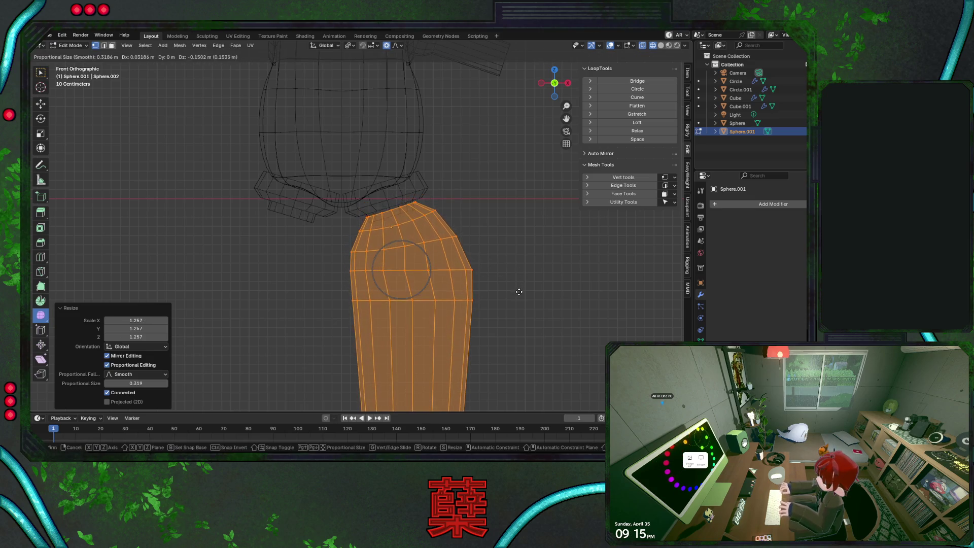
click(501, 273)
key(g)
click(500, 272)
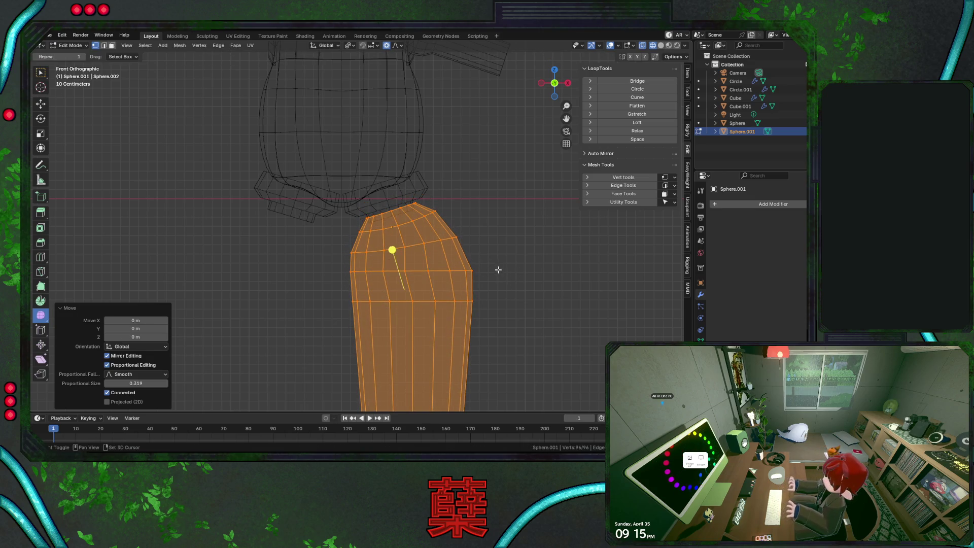
key(alt+z)
key(Tab)
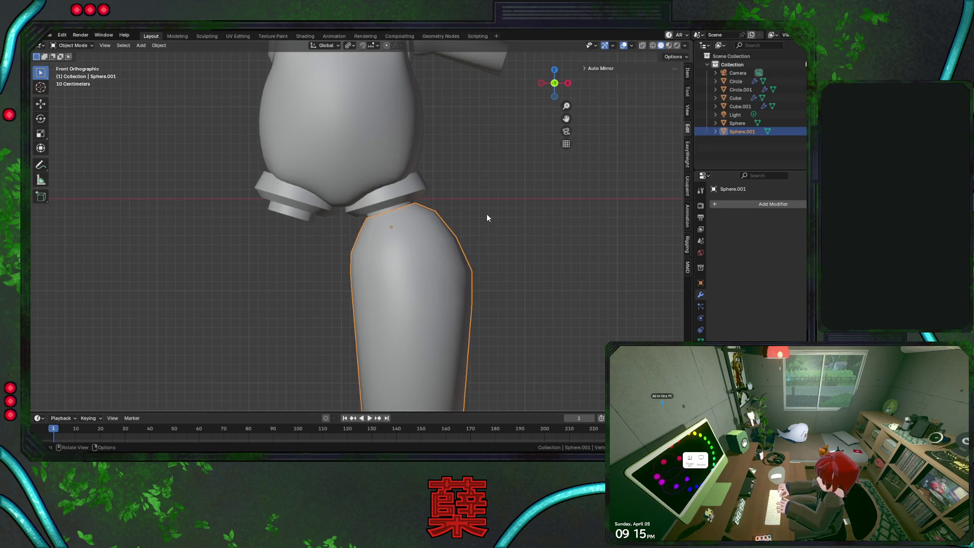
Reselect the leg in side view and enter Edit Mode on it
click(484, 214)
key(KP_3)
scroll(484, 214, down, 3)
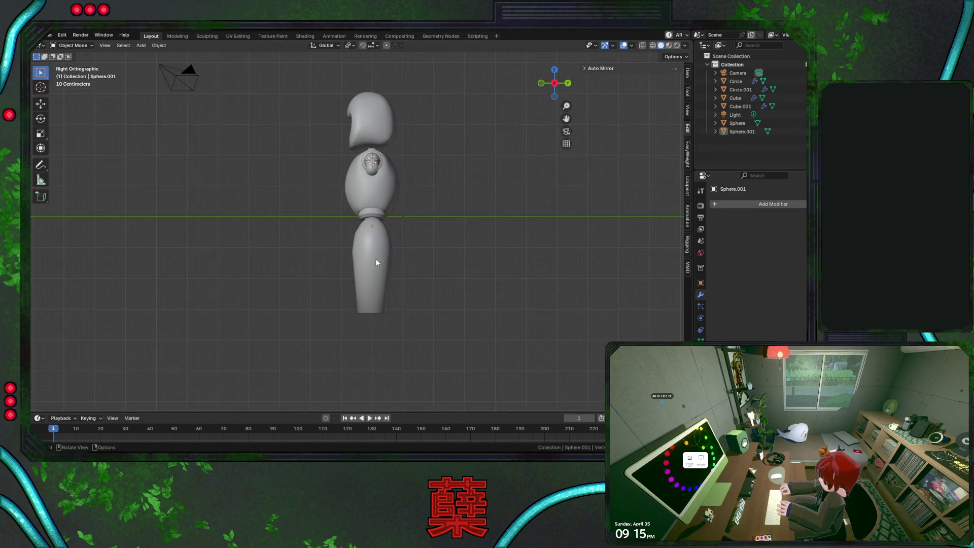
scroll(376, 262, up, 3)
click(386, 266)
key(Tab)
Pull a two-loop band inward and proportionally scale the leg's lower edge loop
alt+click(365, 269)
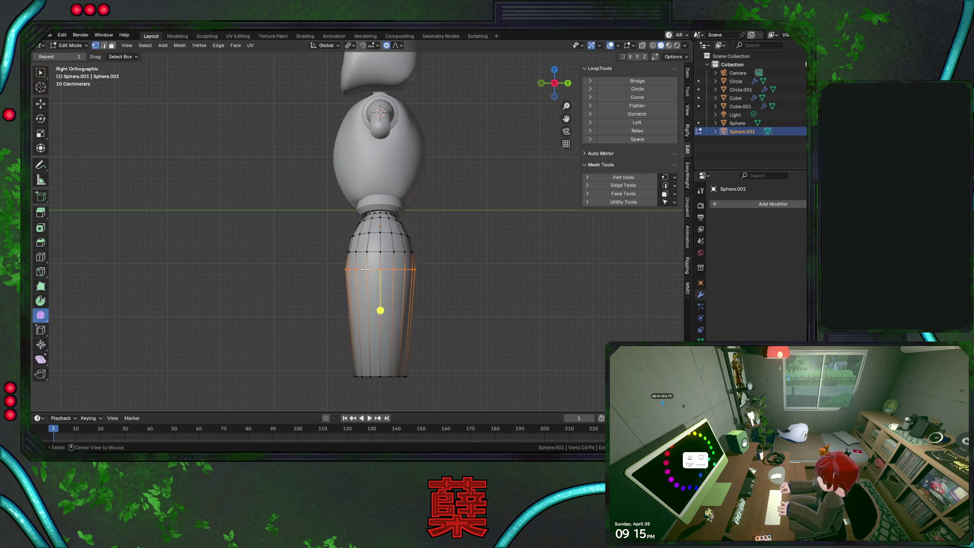
alt+shift+click(362, 254)
key(alt+s)
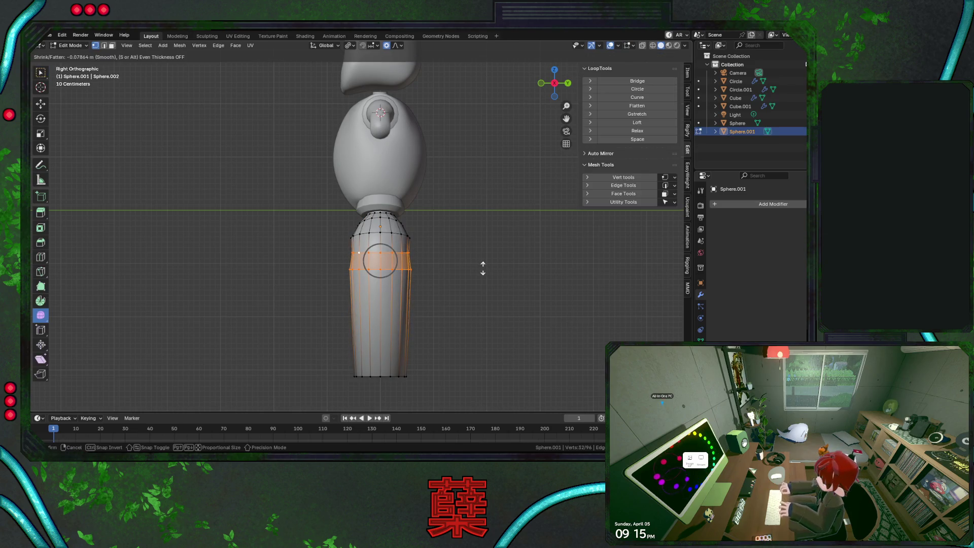
click(483, 267)
alt+click(388, 269)
key(s)
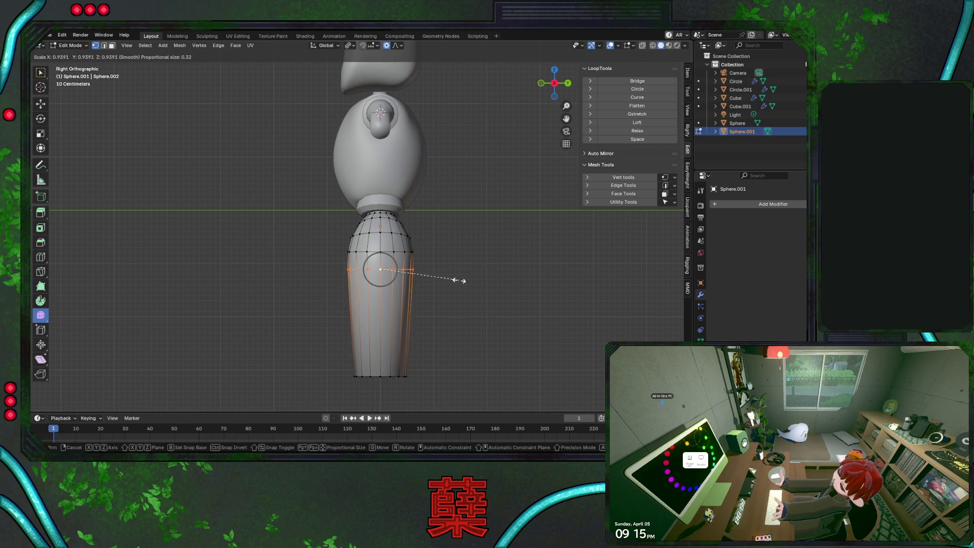
click(447, 279)
Scale the upper leg loop to 0.901, then proportionally shrink the knee loop and a lower loop
alt+click(396, 251)
key(s)
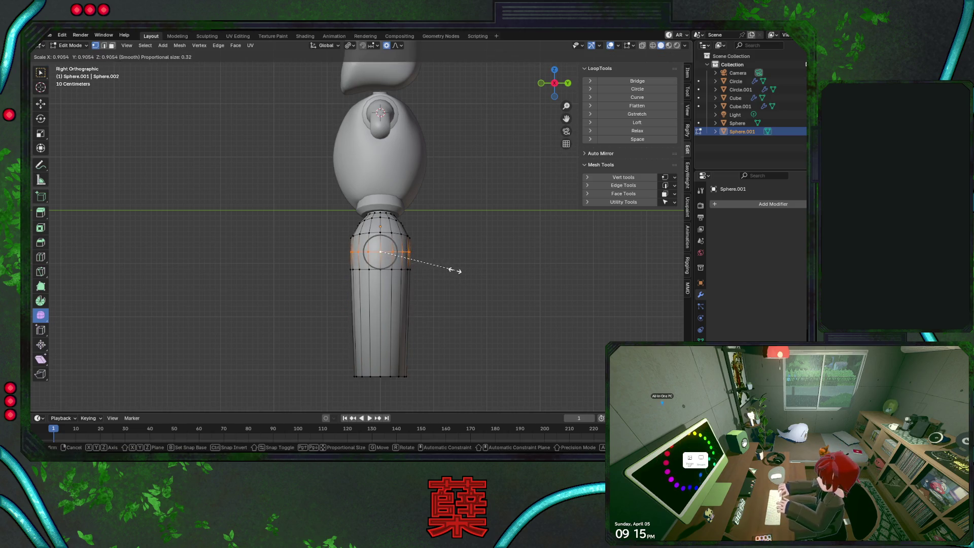
click(457, 271)
alt+click(388, 233)
alt+click(405, 234)
key(KP_1)
key(s)
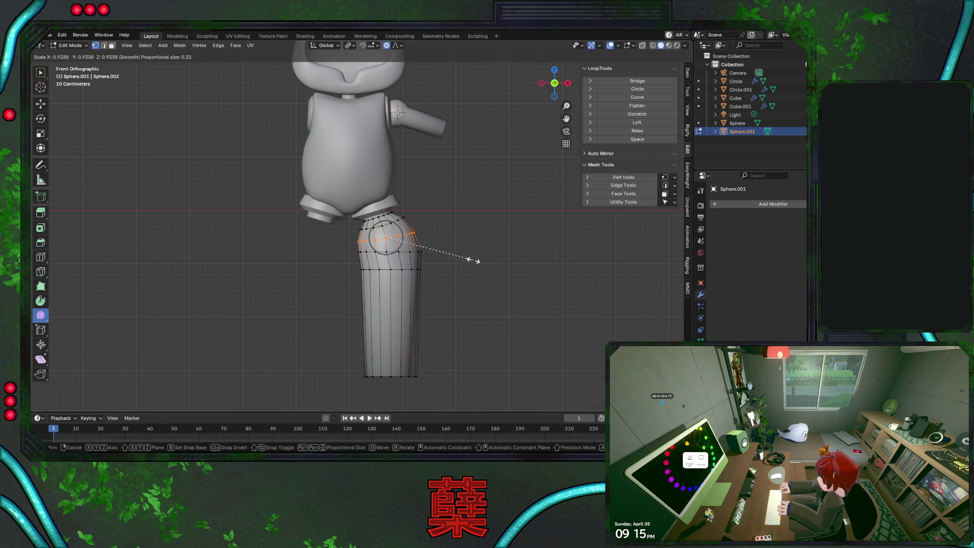
click(472, 258)
alt+click(406, 251)
key(s)
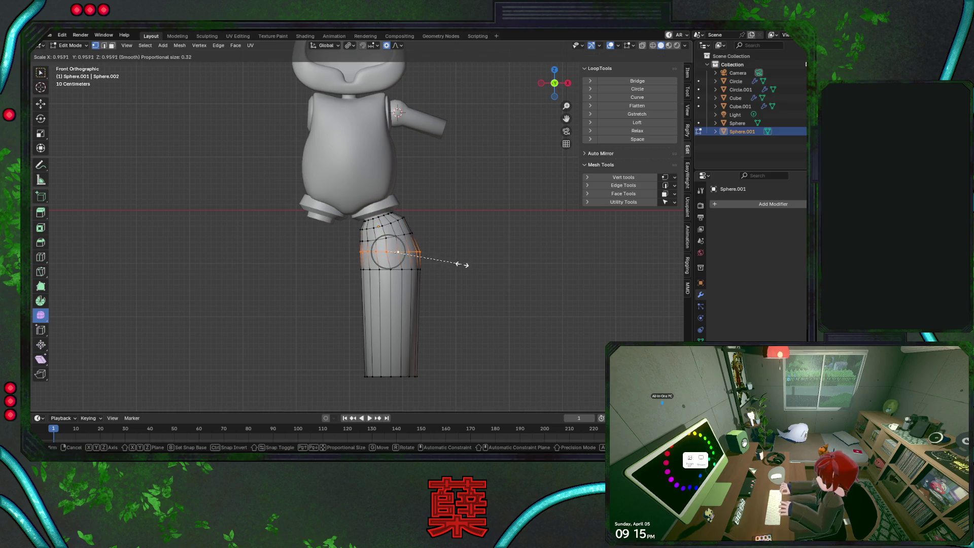
click(460, 264)
click(442, 238)
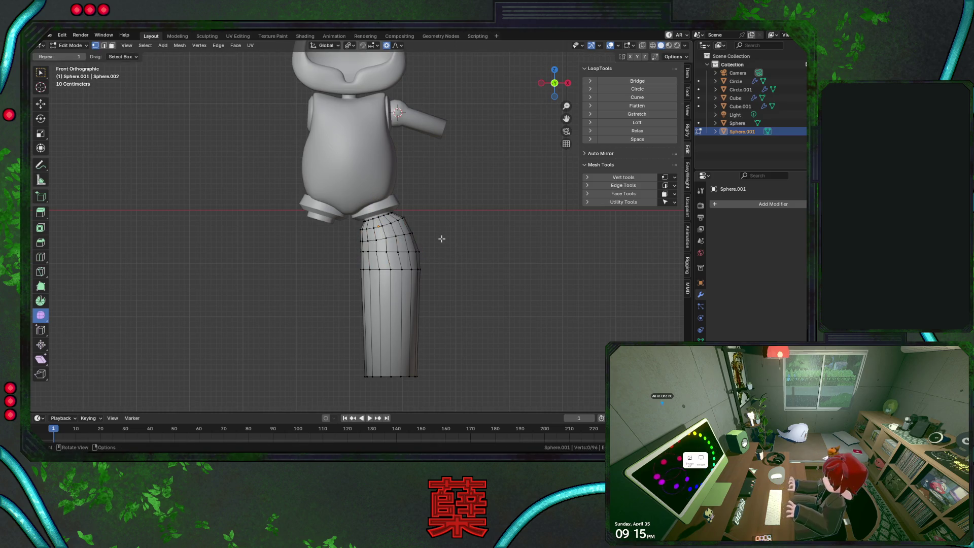
Dissolve two edge loops on the upper leg
alt+click(391, 252)
key(x)
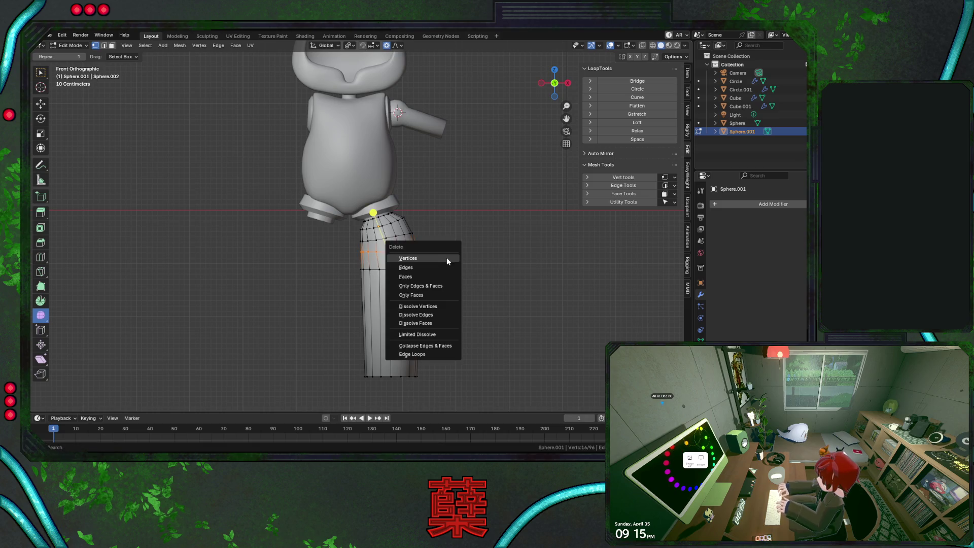
click(440, 315)
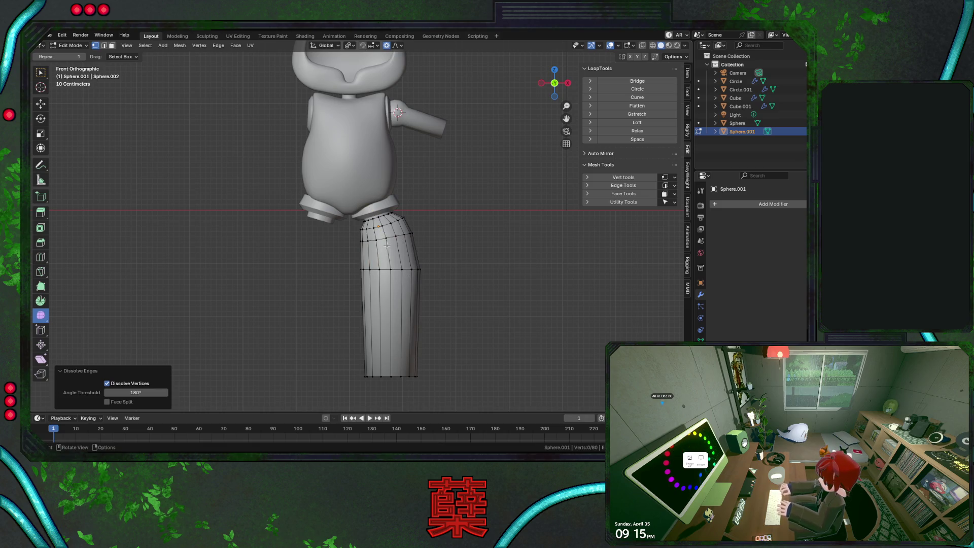
alt+click(406, 242)
key(x)
click(398, 258)
Add a loop cut near the leg top, angle it toward the hip and raise it slightly
key(ctrl+r)
click(391, 238)
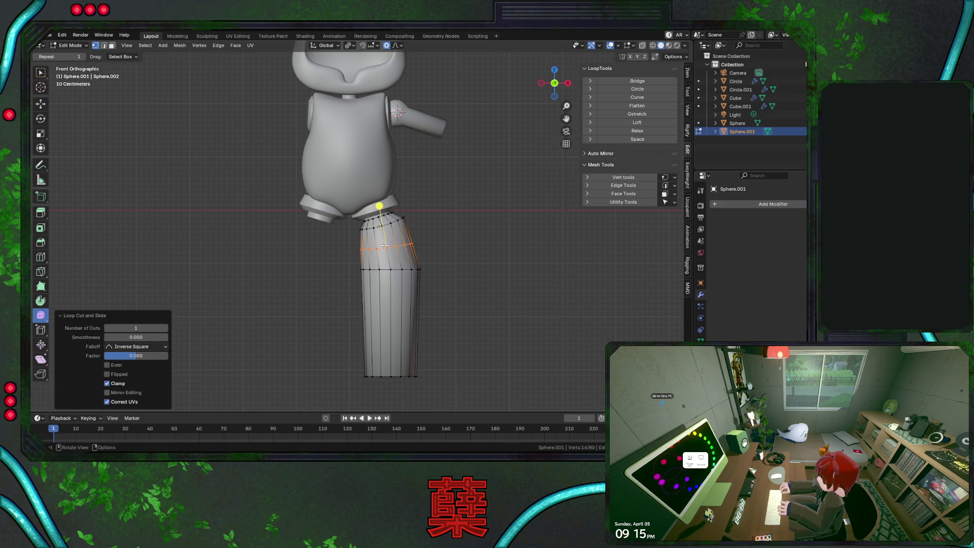
click(457, 238)
alt+click(402, 247)
key(r)
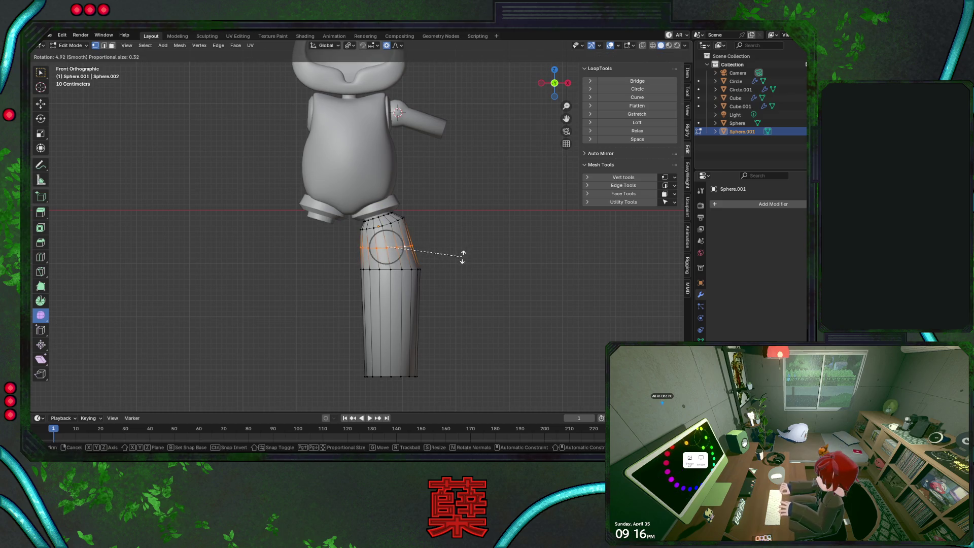
click(460, 253)
key(s)
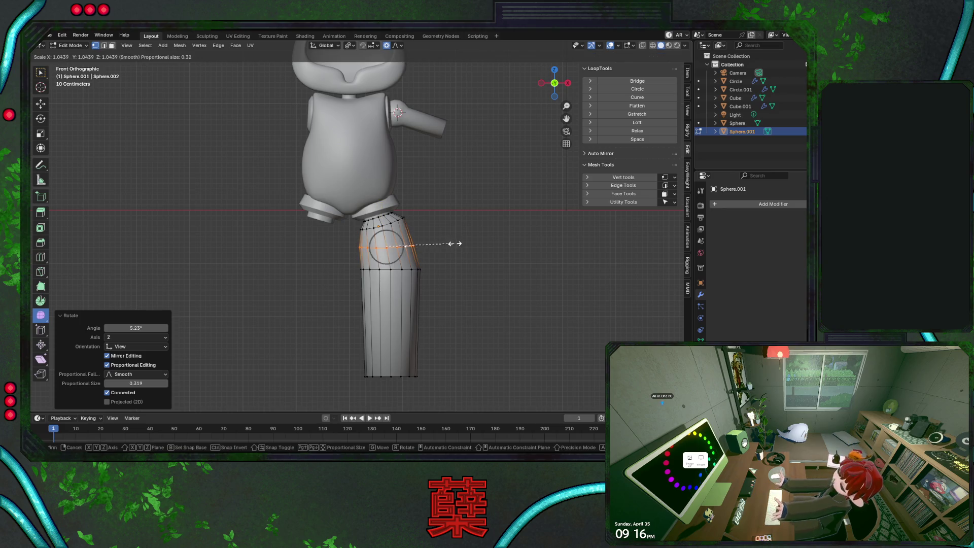
key(g)
key(z)
click(460, 242)
Shift the whole leg mesh sideways along X to sit under the torso
key(shift+z)
key(shift+z)
key(a)
key(g)
key(x)
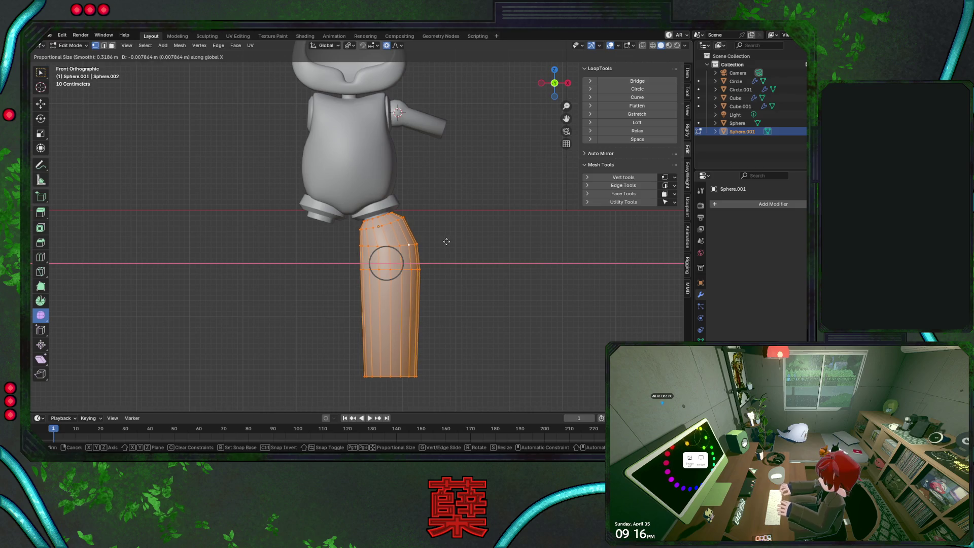
click(447, 241)
key(s)
key(Escape)
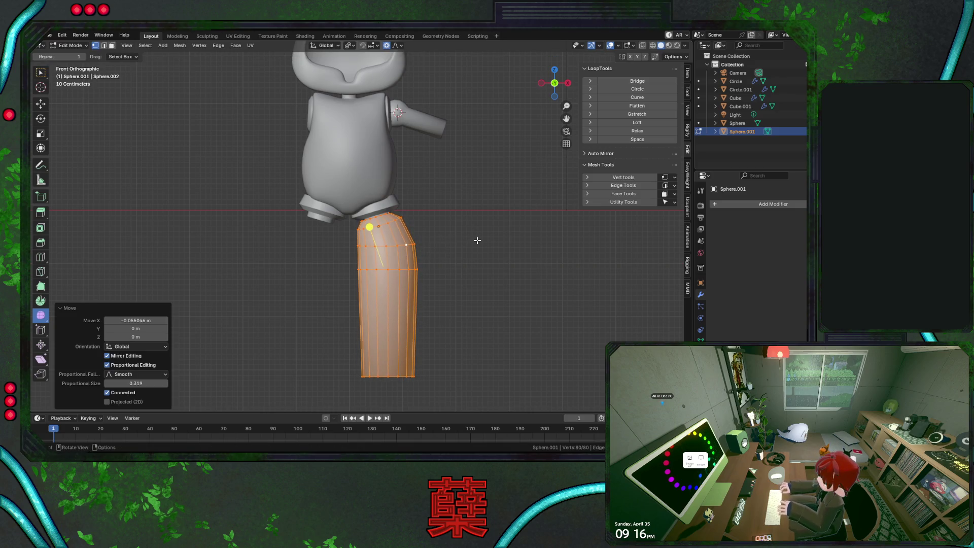
key(shift+z)
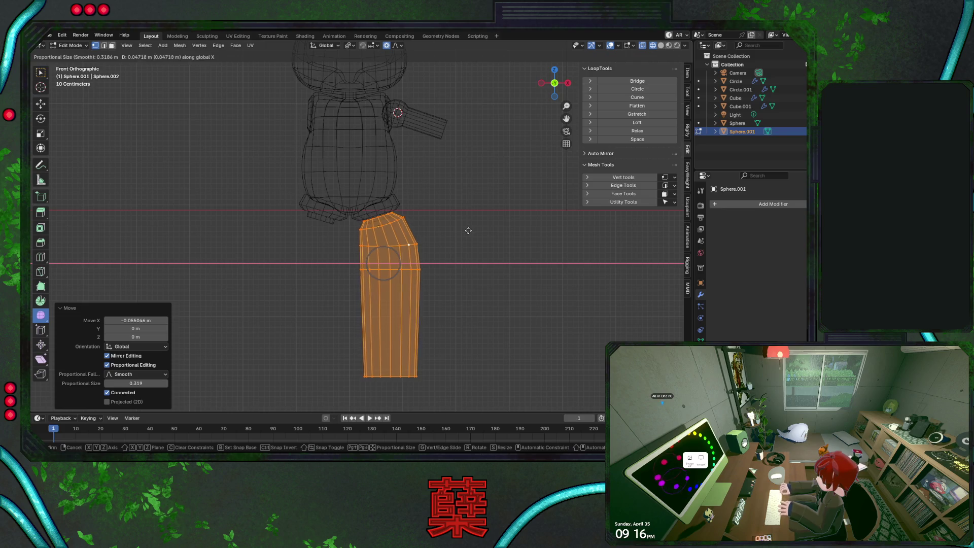
key(Tab)
key(alt+a)
key(shift+z)
Raise the leg's bottom loop and shrink it to 0.83× with smooth falloff
scroll(451, 218, down, 4)
scroll(431, 238, up, 3)
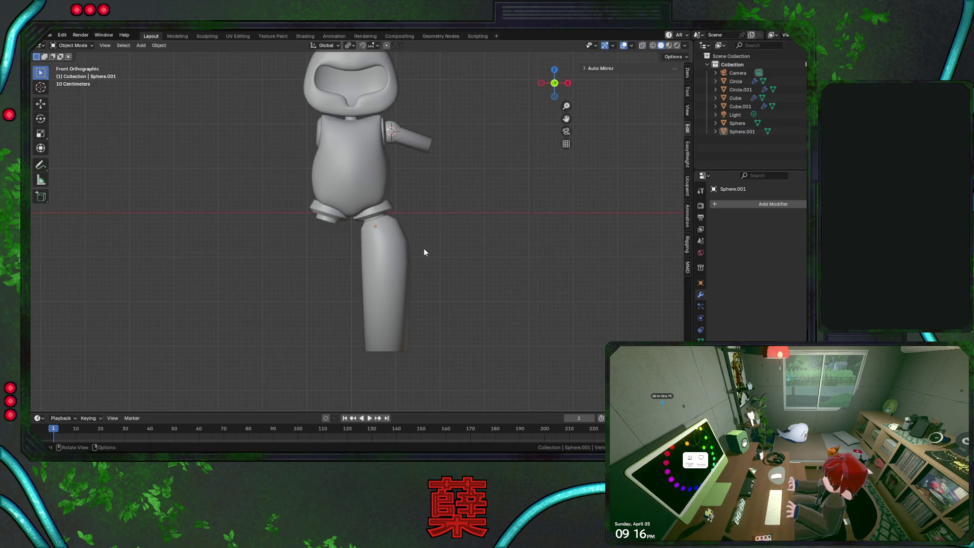
key(Tab)
key(shift+z)
key(g)
key(z)
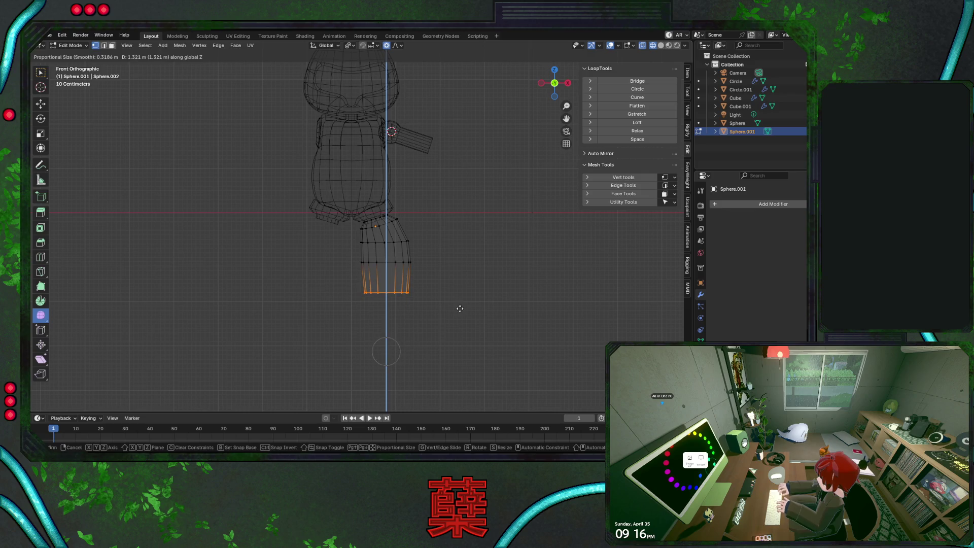
key(s)
click(458, 306)
key(s)
click(446, 307)
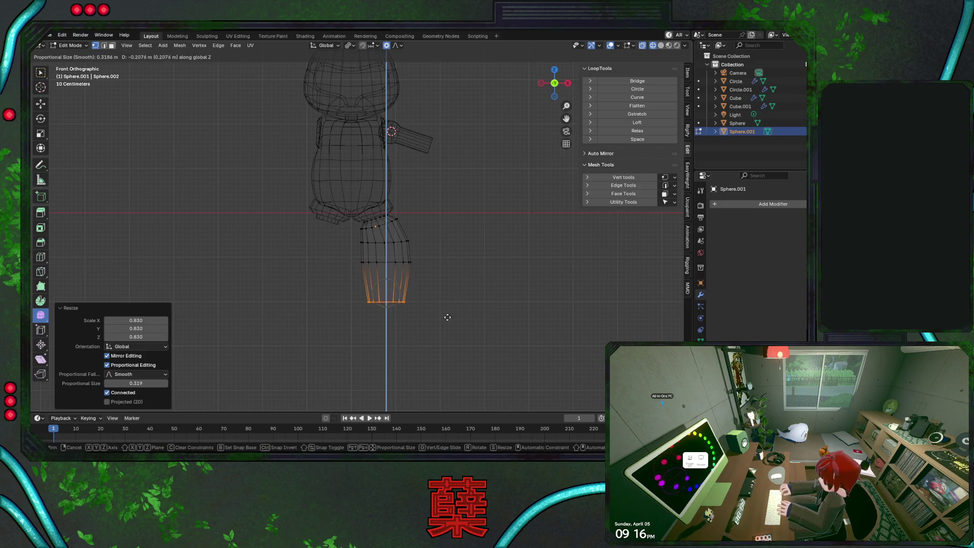
key(Escape)
key(Tab)
key(shift+z)
Recenter the view on the robot and select its arm
scroll(444, 234, down, 1)
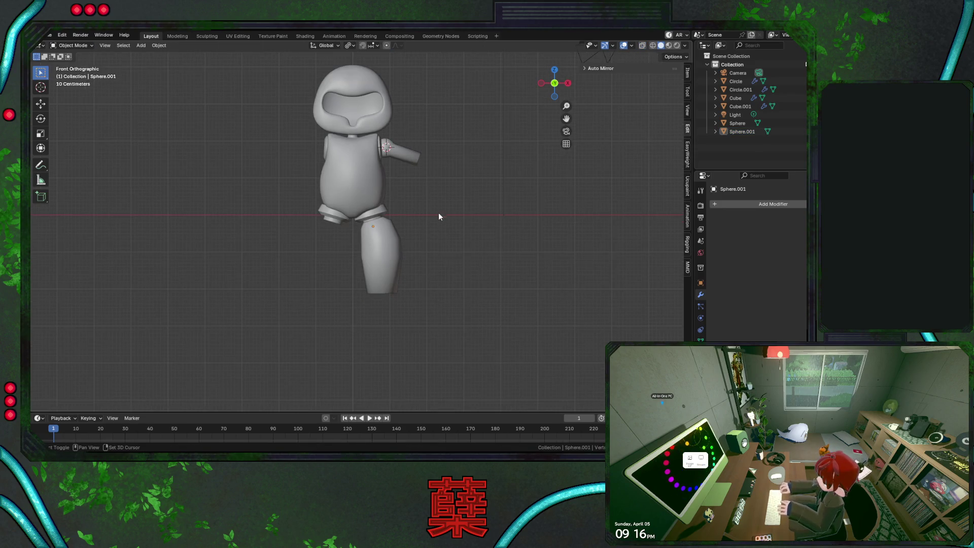
shift+middle_drag(418, 214, 419, 268)
scroll(428, 237, up, 2)
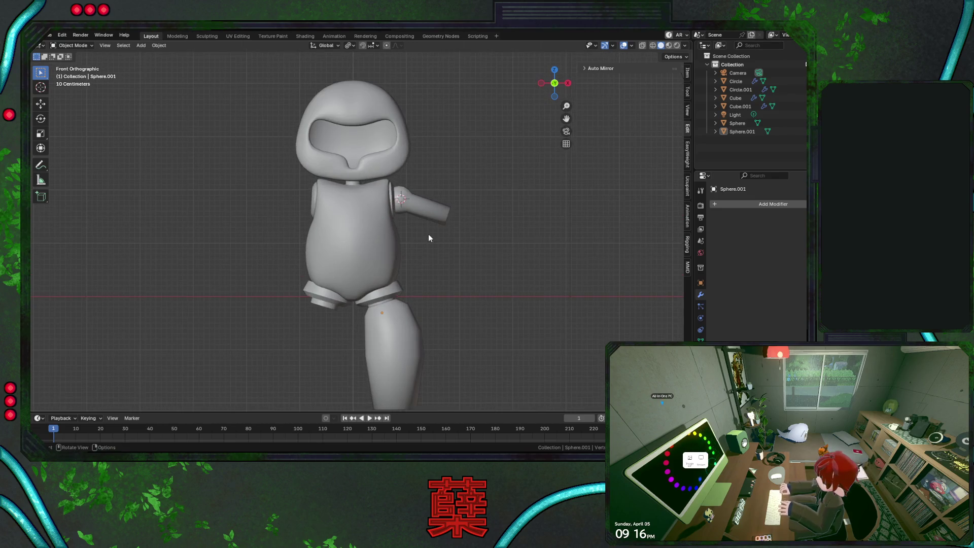
scroll(439, 258, up, 1)
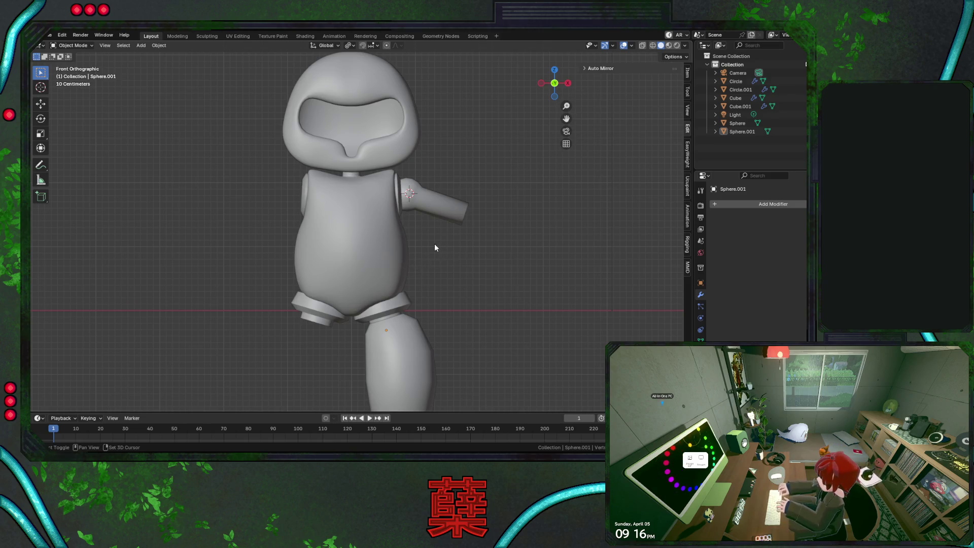
shift+middle_drag(437, 239, 391, 232)
click(384, 192)
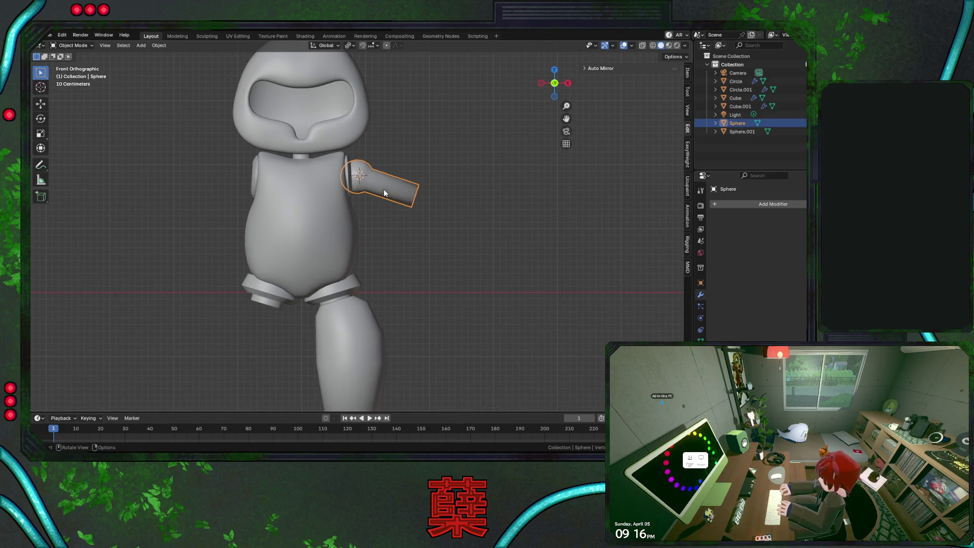
Select the whole arm mesh and scale it up to thicken the arm
scroll(384, 192, up, 1)
key(Tab)
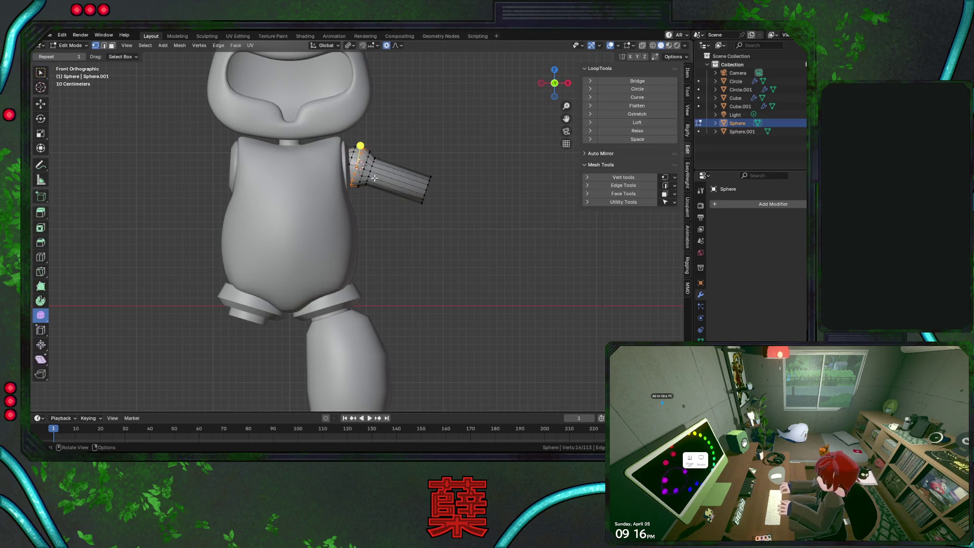
key(l)
key(s)
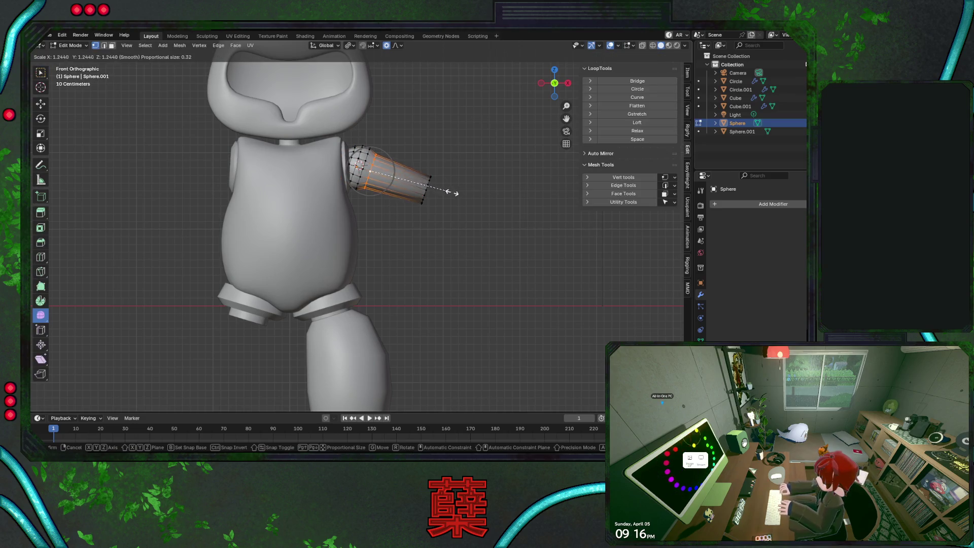
click(454, 195)
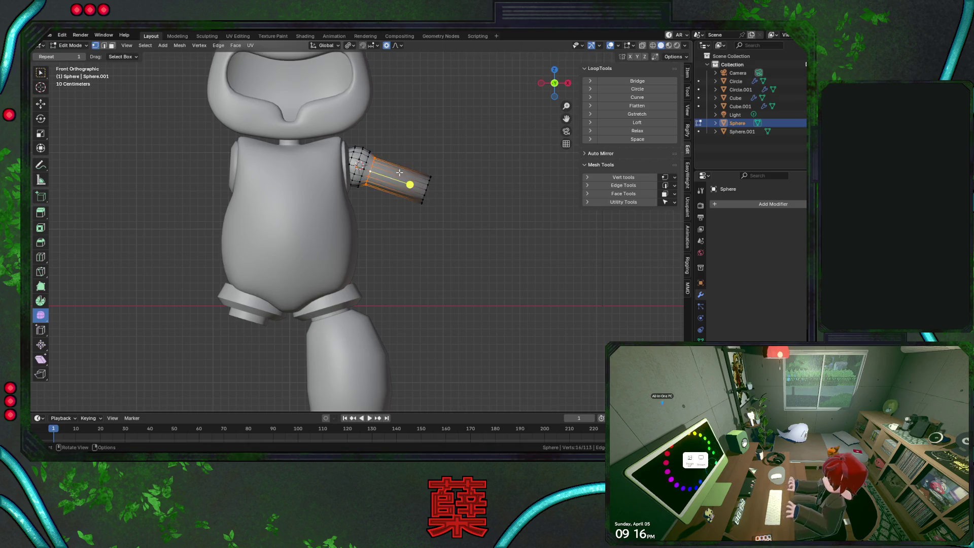
Add a loop cut and scale the outer loops 1.256× with smooth falloff into a bulging forearm
click(452, 199)
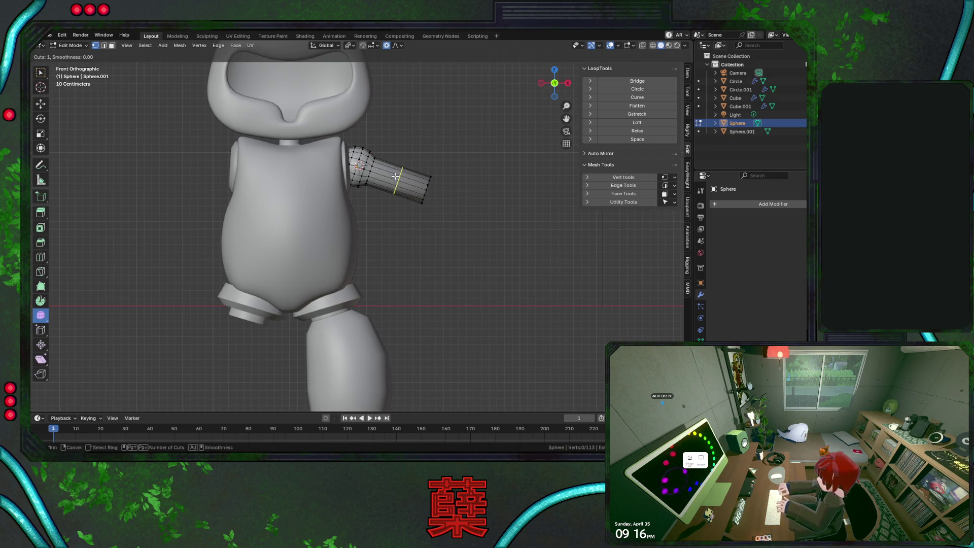
key(s)
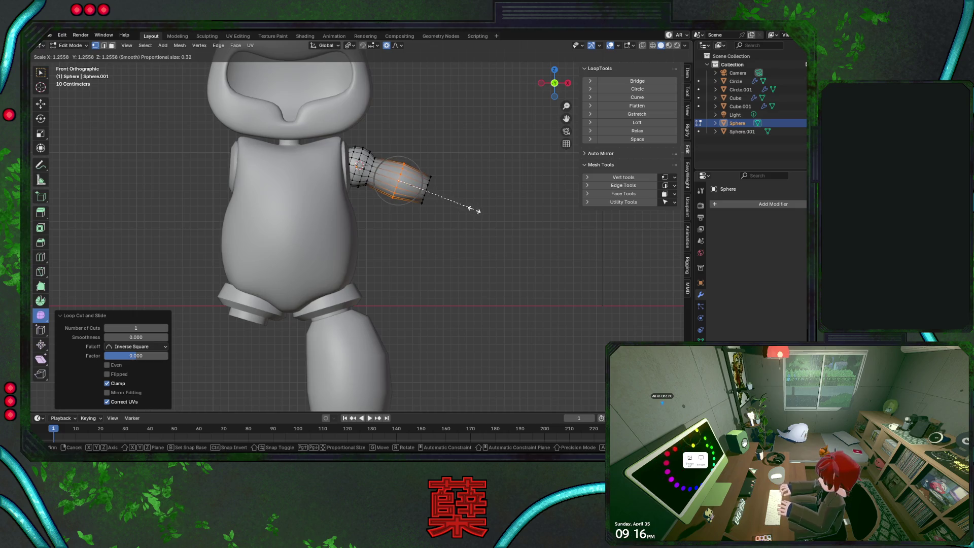
click(475, 210)
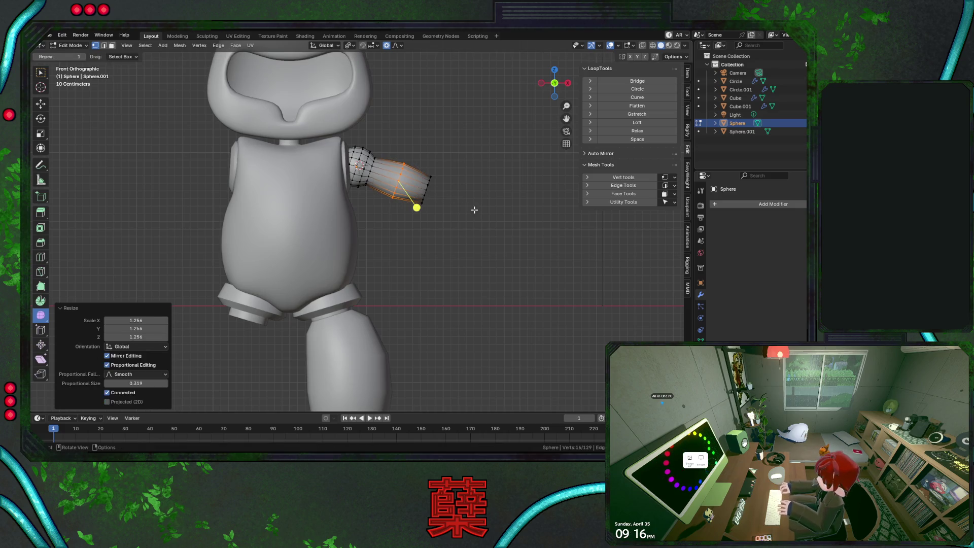
key(Tab)
scroll(455, 224, up, 2)
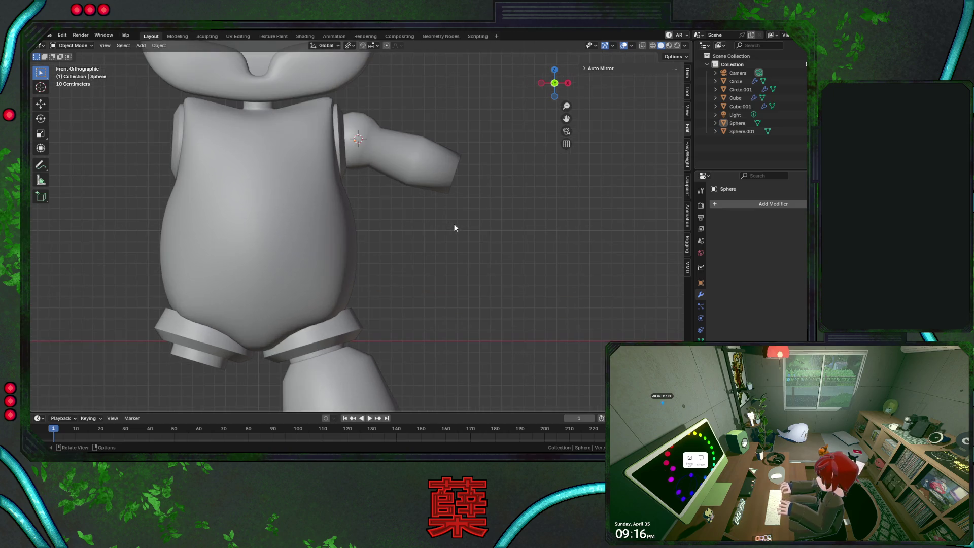
Add a Subdivision Surface modifier to the arm
click(417, 172)
click(744, 203)
text(subd)
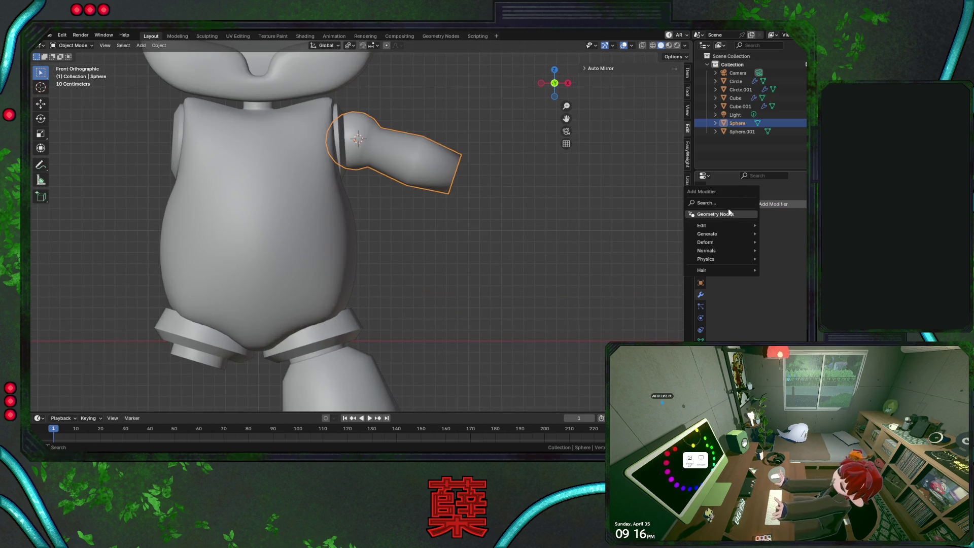
key(Return)
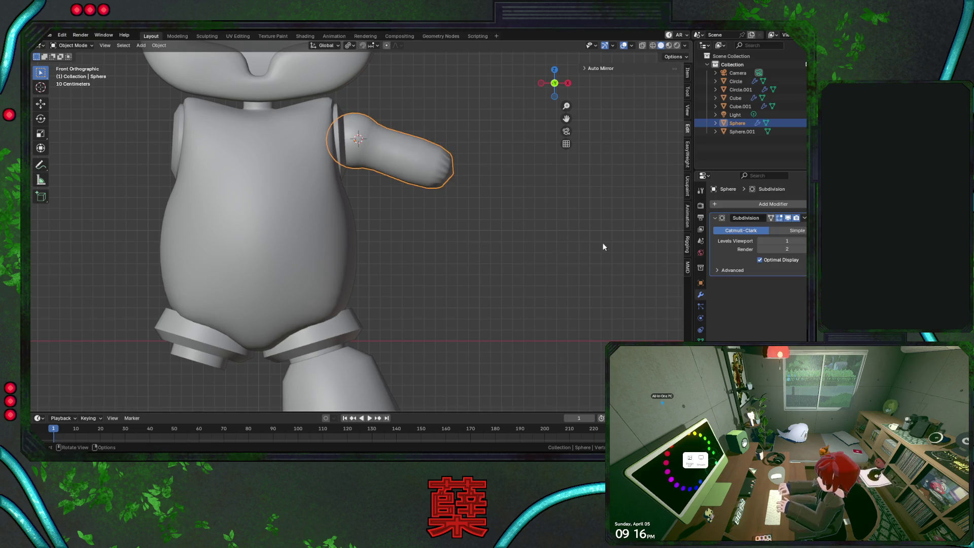
key(Tab)
key(Tab)
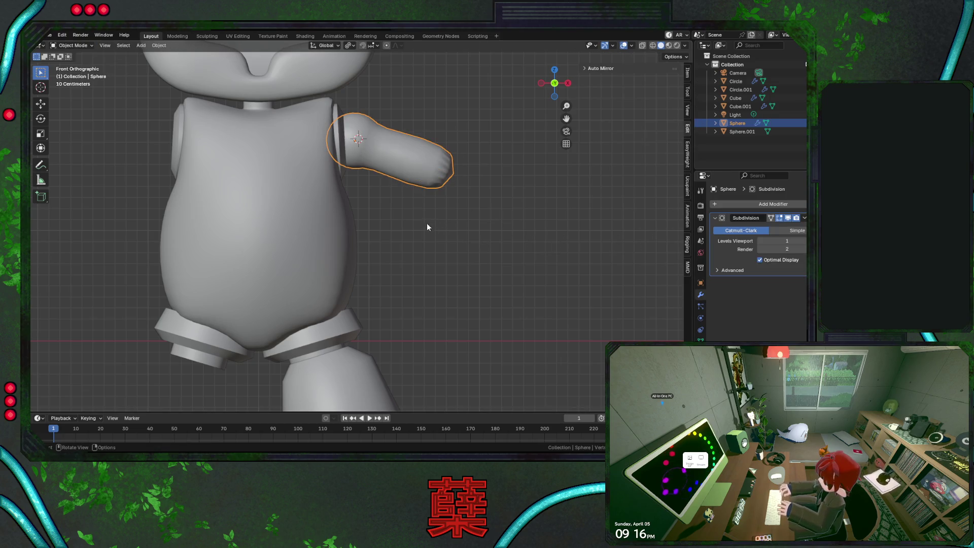
Give the leg a Mirror modifier with the Cube torso as mirror object
click(355, 372)
click(734, 207)
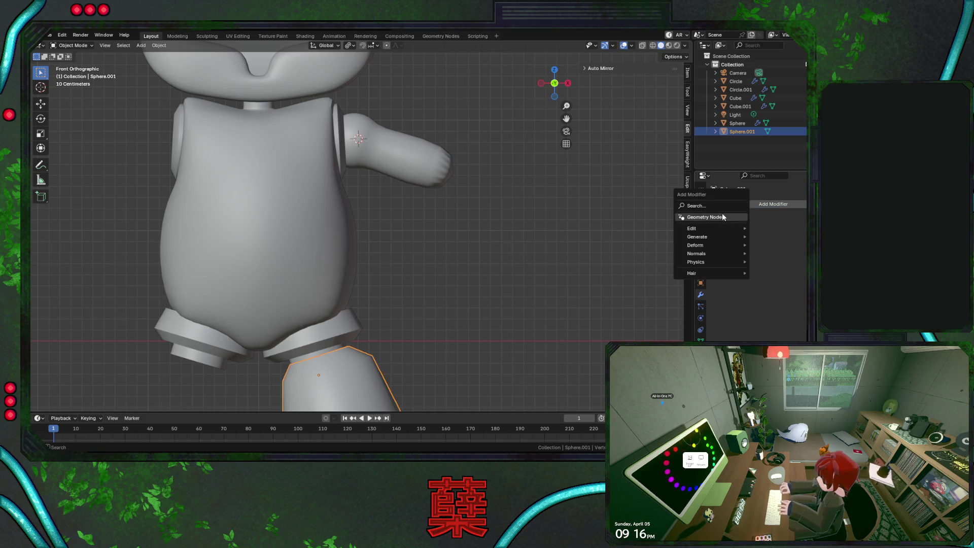
click(715, 207)
click(676, 233)
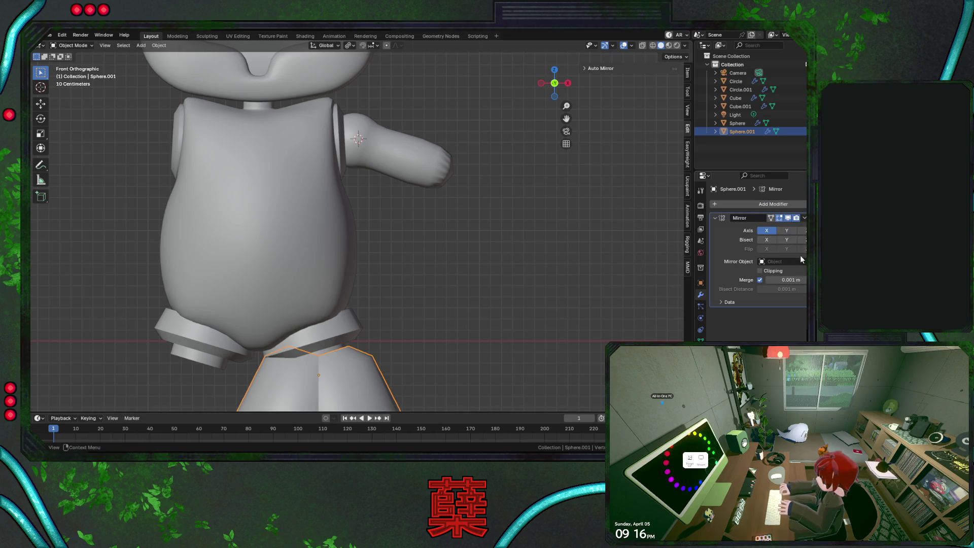
click(342, 221)
Add a Mirror modifier to the arm using Cube, and move it above Subdivision
click(413, 154)
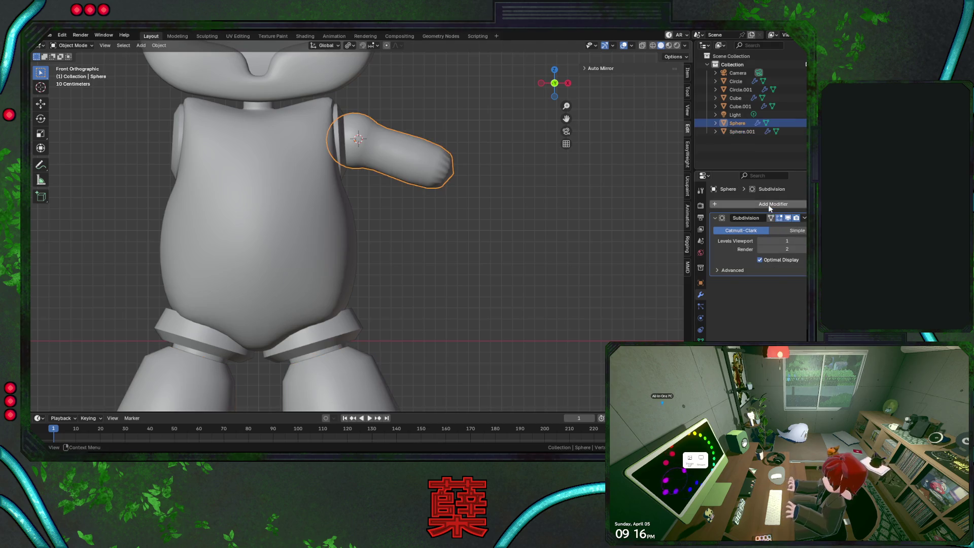
click(715, 203)
click(714, 201)
click(669, 219)
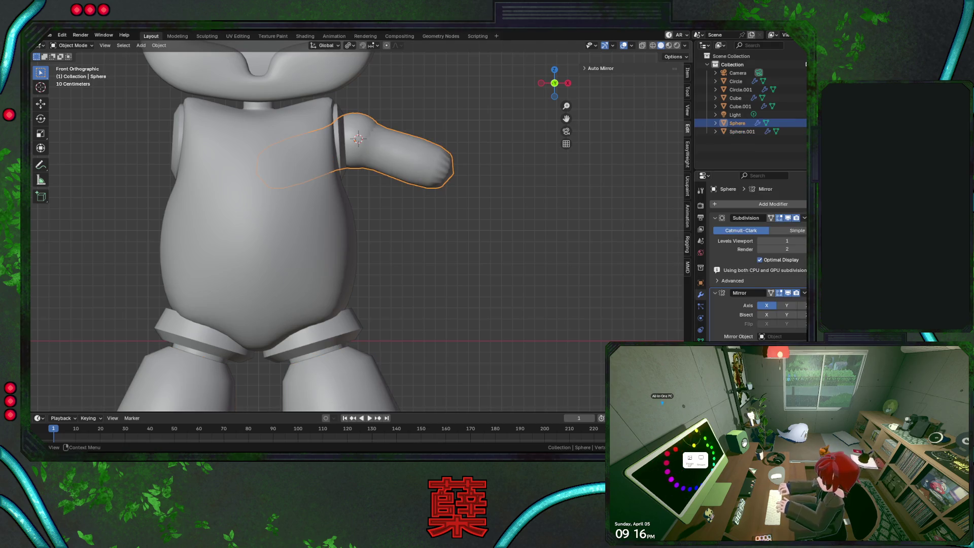
click(339, 225)
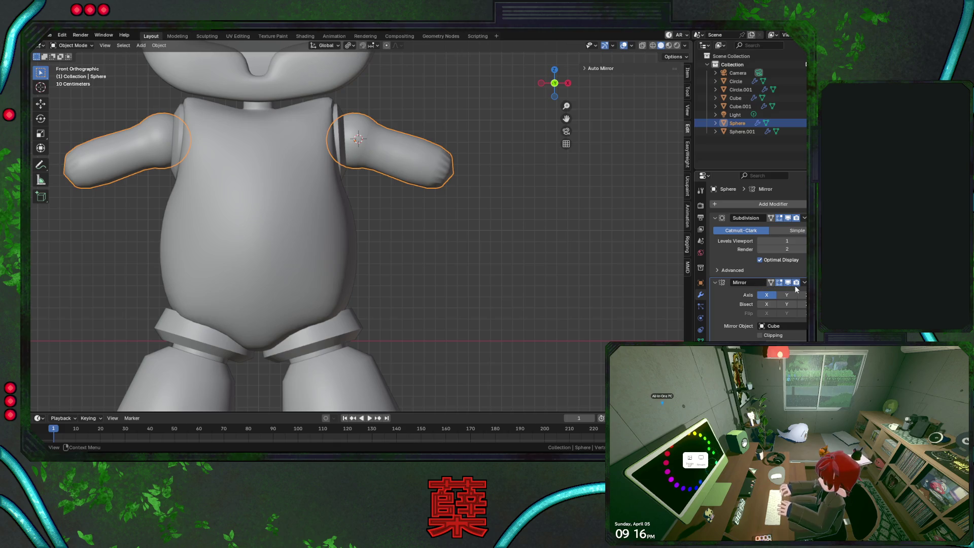
drag(783, 282, 783, 251)
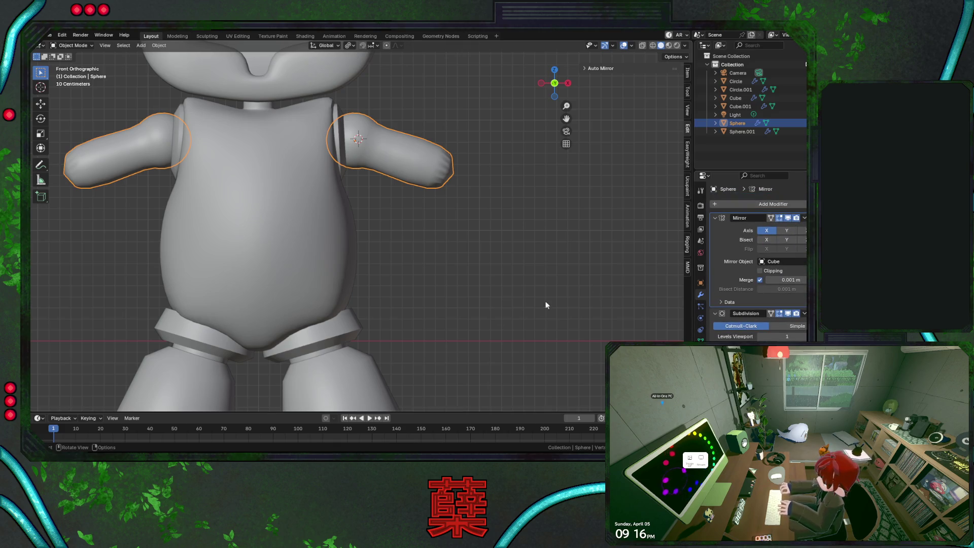
Add a Subdivision Surface modifier to the legs (Sphere.001) to smooth them
click(389, 374)
click(725, 204)
key(space)
click(682, 234)
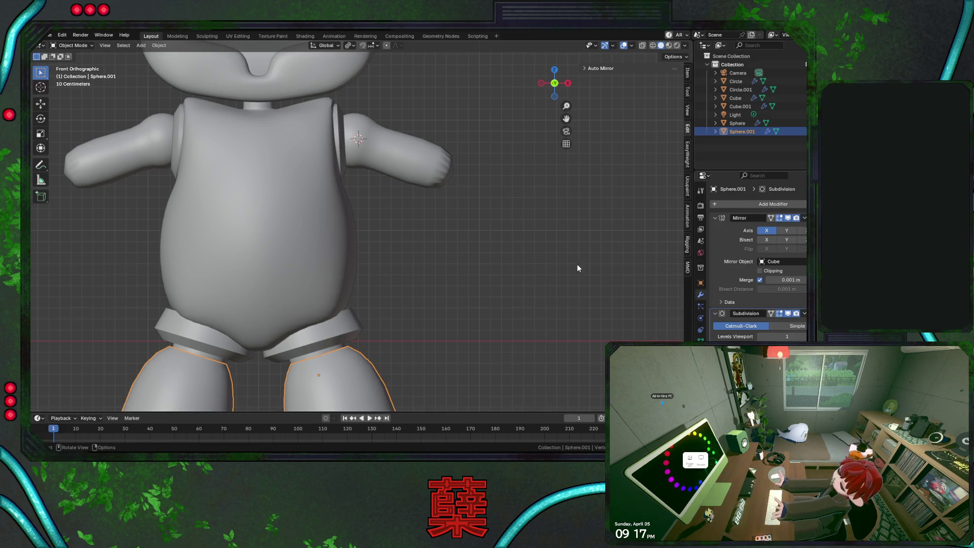
Raise the legs' bottom vertices along Z to shorten the legs
scroll(422, 286, down, 3)
mouse_move(419, 200)
shift+middle_down()
mouse_move(440, 232)
mouse_move(435, 208)
shift+middle_up()
click(405, 317)
scroll(433, 260, up, 3)
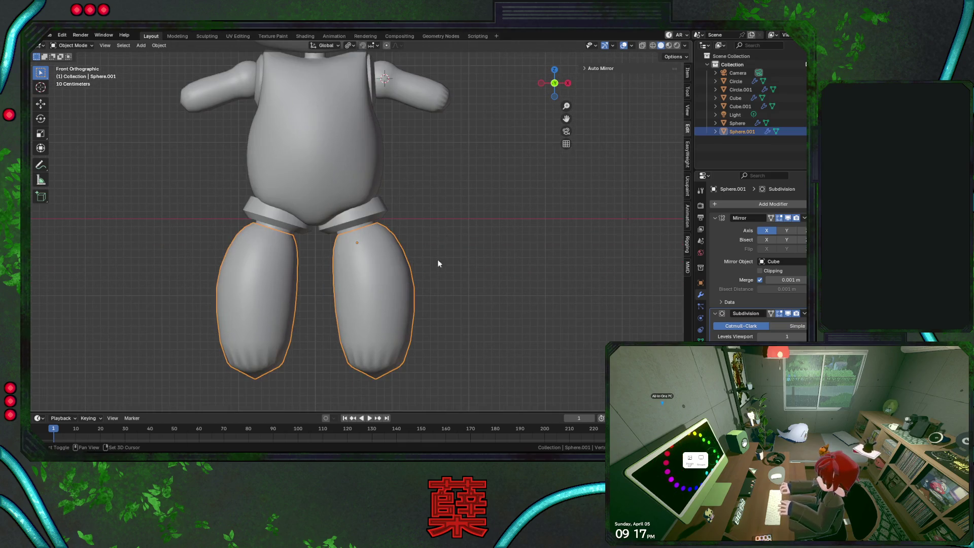
key(Tab)
scroll(418, 290, up, 1)
shift+middle_drag(418, 289, 435, 240)
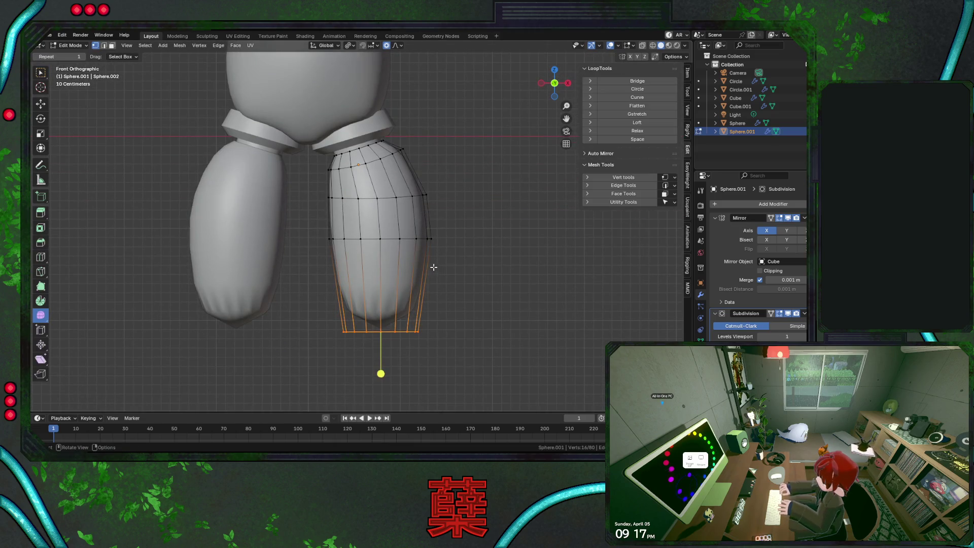
key(g)
key(z)
click(458, 226)
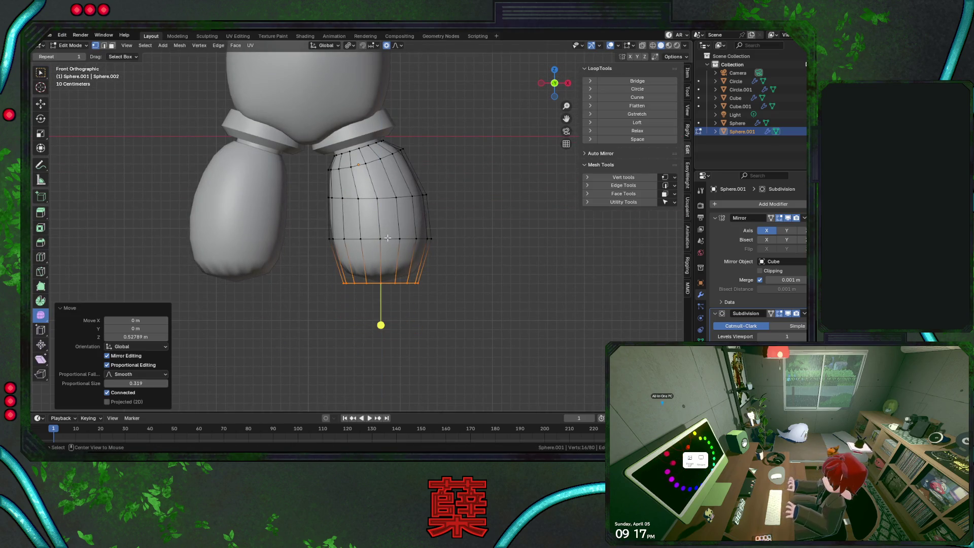
key(g)
key(z)
click(464, 226)
Select the lower half of the leg in X-ray and shift it inward along X
alt+click(429, 223)
right_click(429, 224)
click(431, 226)
key(alt+z)
key(g)
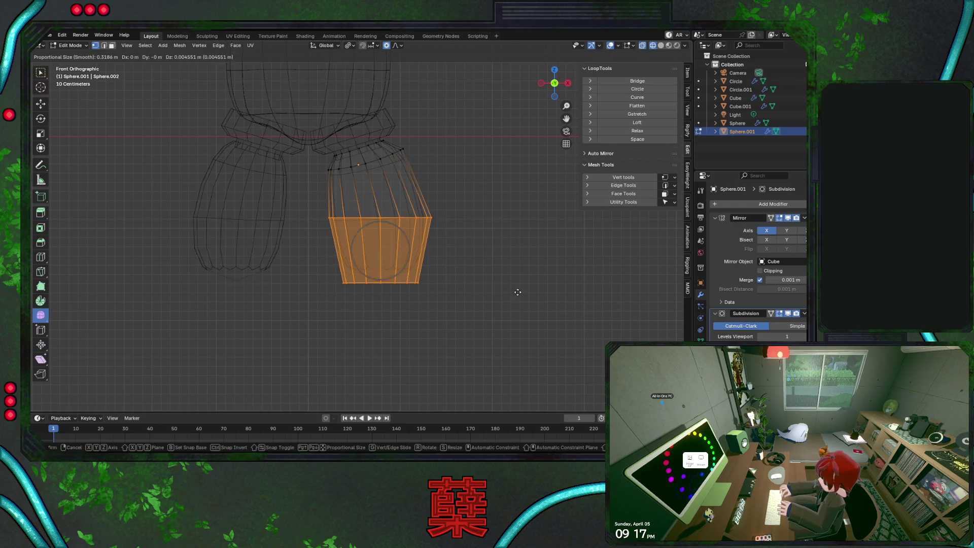
key(z)
click(507, 293)
key(g)
key(x)
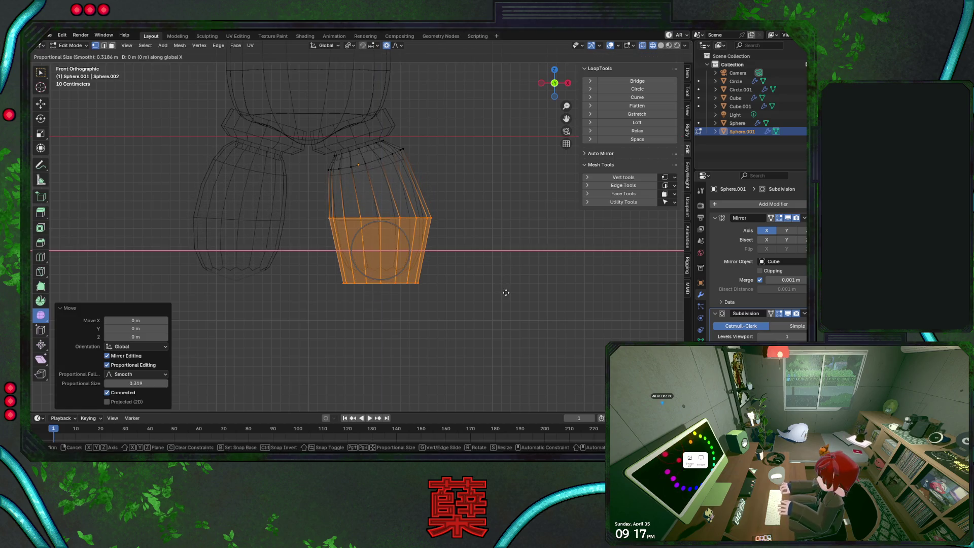
click(449, 248)
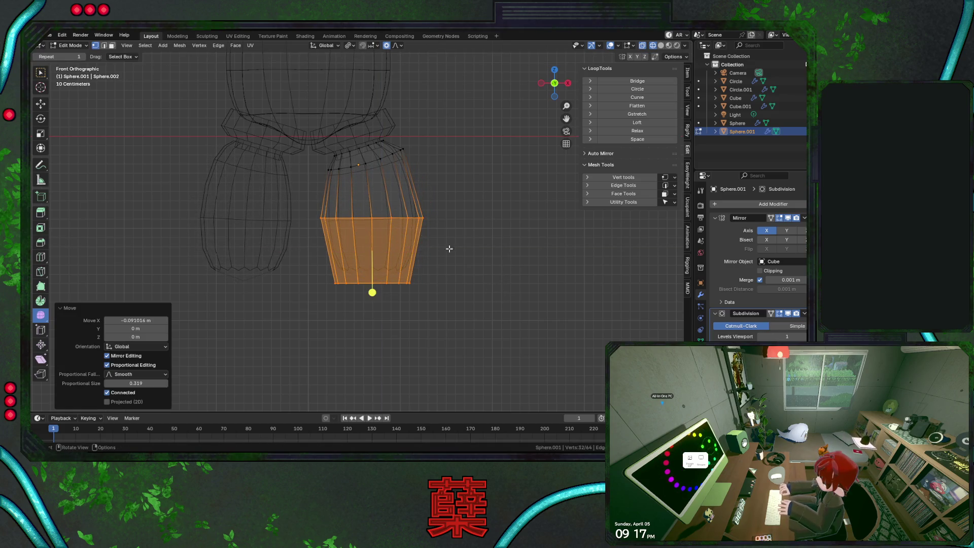
Widen the upper leg loop 1.17× without proportional editing and tilt it outward
alt+click(343, 170)
key(s)
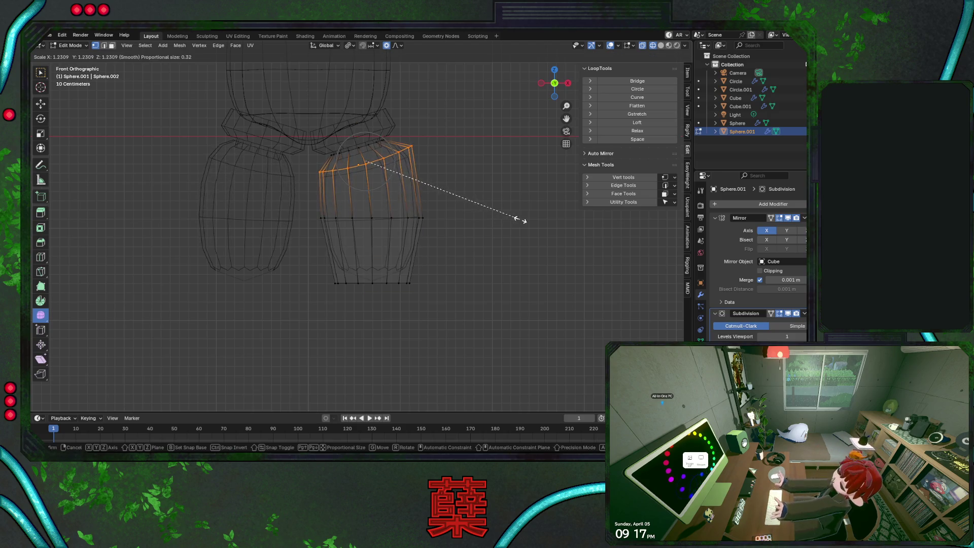
key(Escape)
click(386, 46)
key(s)
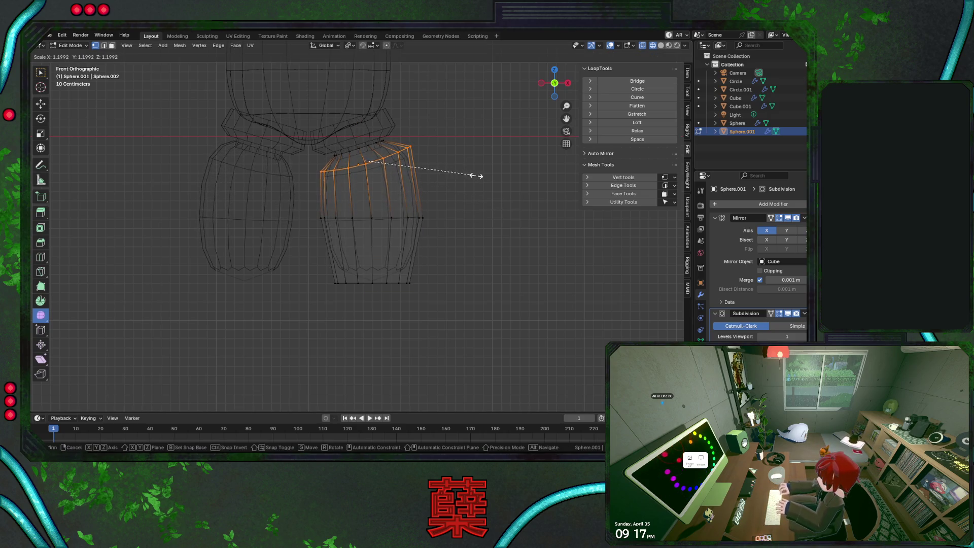
click(477, 177)
key(r)
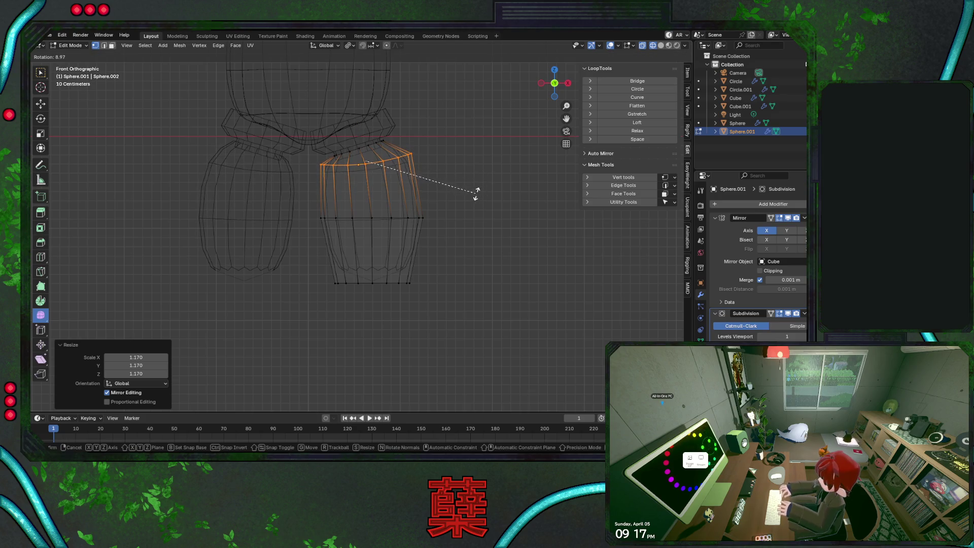
click(477, 192)
key(shift+z)
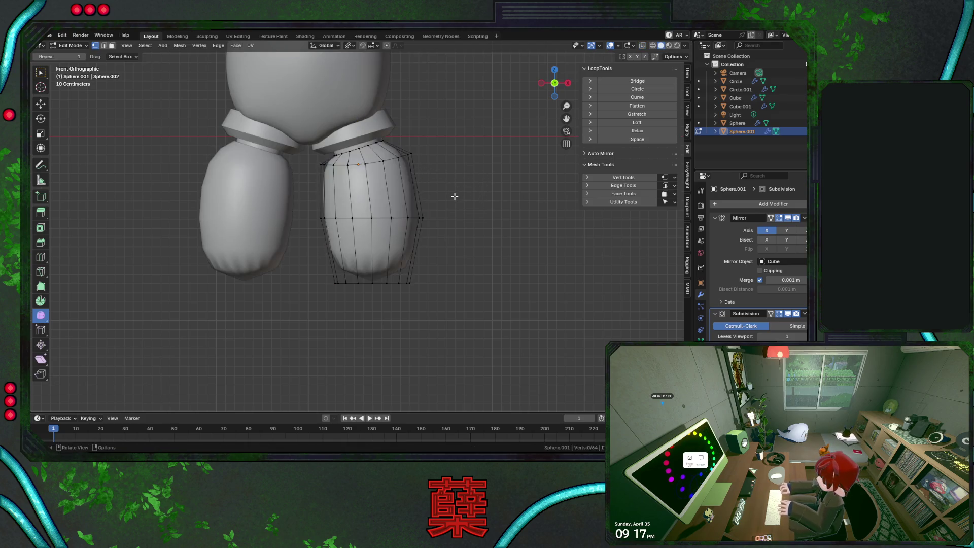
key(Tab)
scroll(456, 202, down, 5)
click(430, 186)
scroll(430, 187, up, 3)
shift+middle_drag(430, 187, 444, 253)
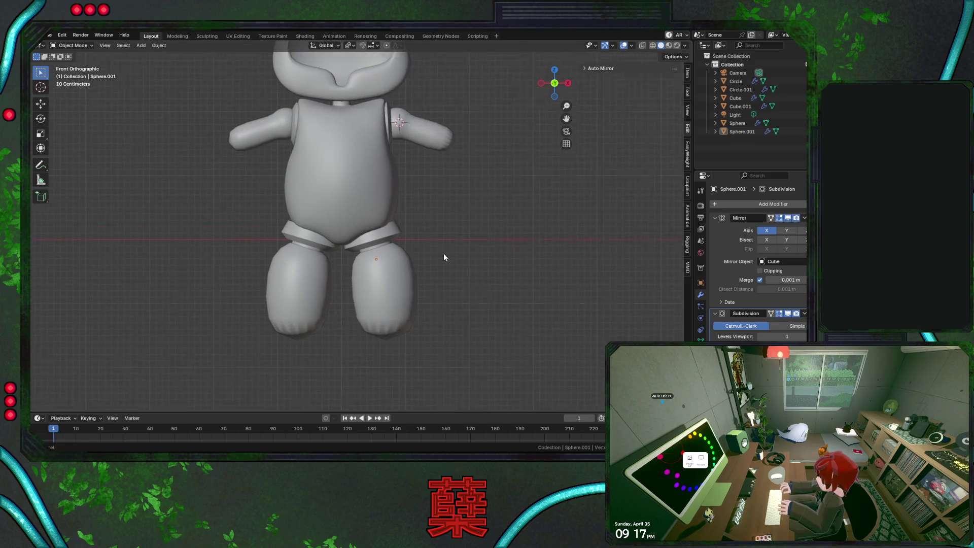
Scale up the whole arm mesh slightly and shift it 0.038 m along X
scroll(444, 253, up, 2)
click(429, 158)
scroll(476, 197, up, 4)
key(Tab)
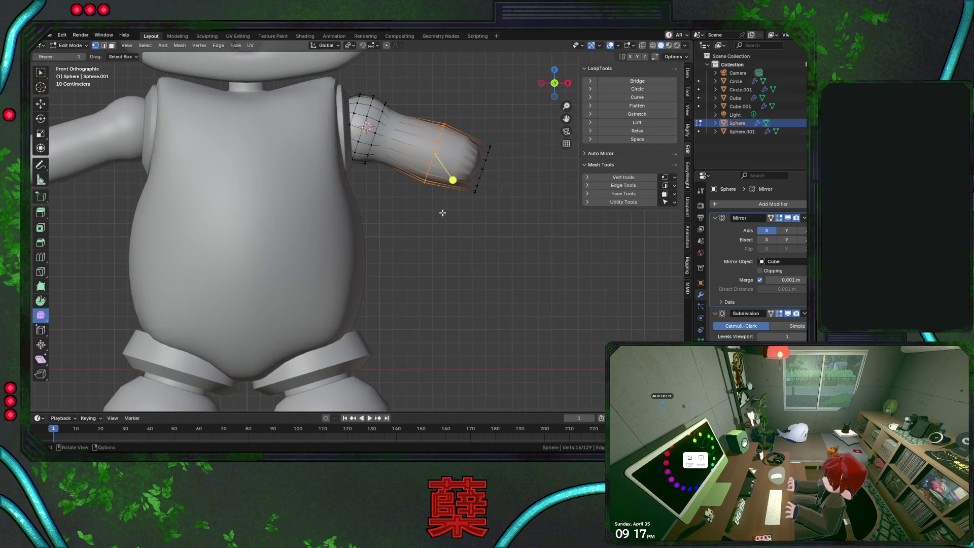
key(a)
key(s)
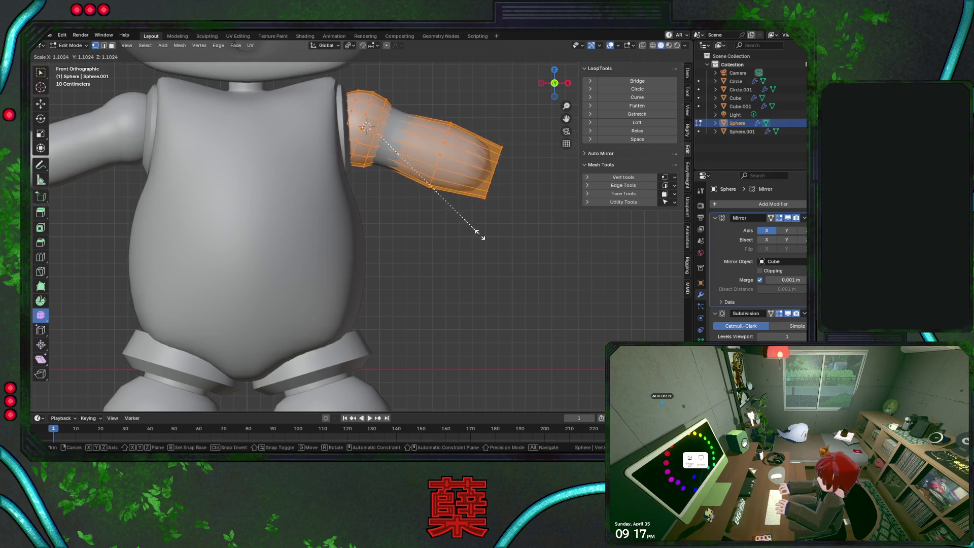
click(480, 234)
key(g)
click(485, 235)
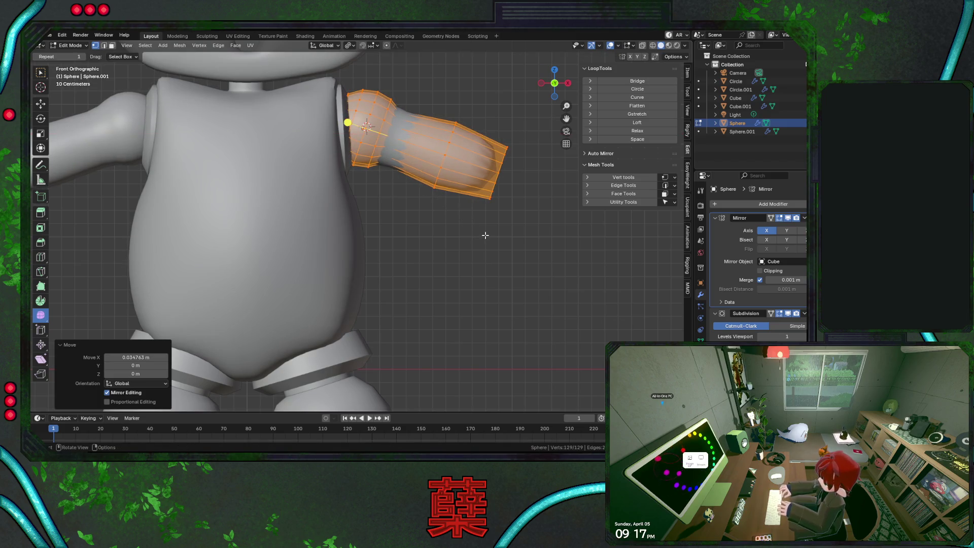
key(Tab)
click(432, 222)
Delete the rounded tip loops at the end of the arm
scroll(432, 222, down, 3)
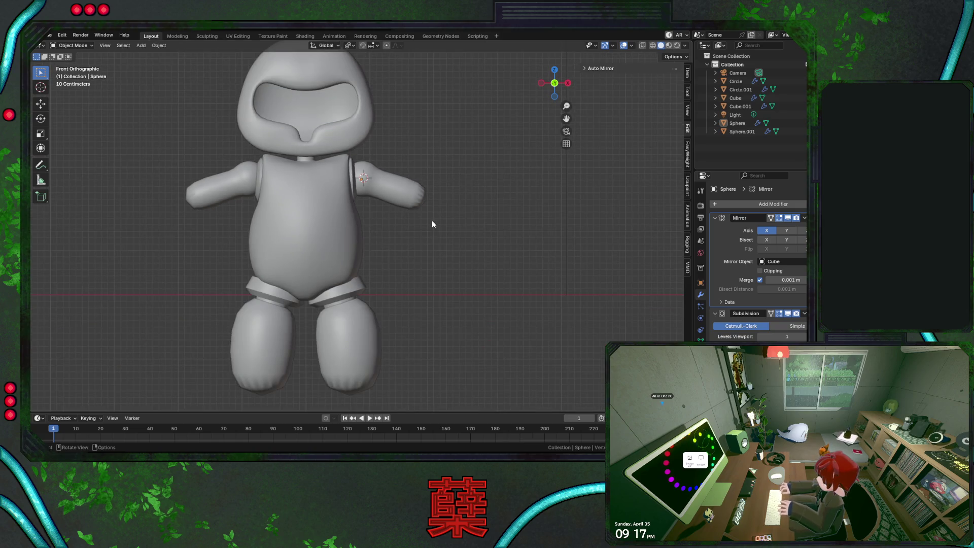
scroll(422, 227, up, 4)
shift+middle_drag(434, 233, 397, 218)
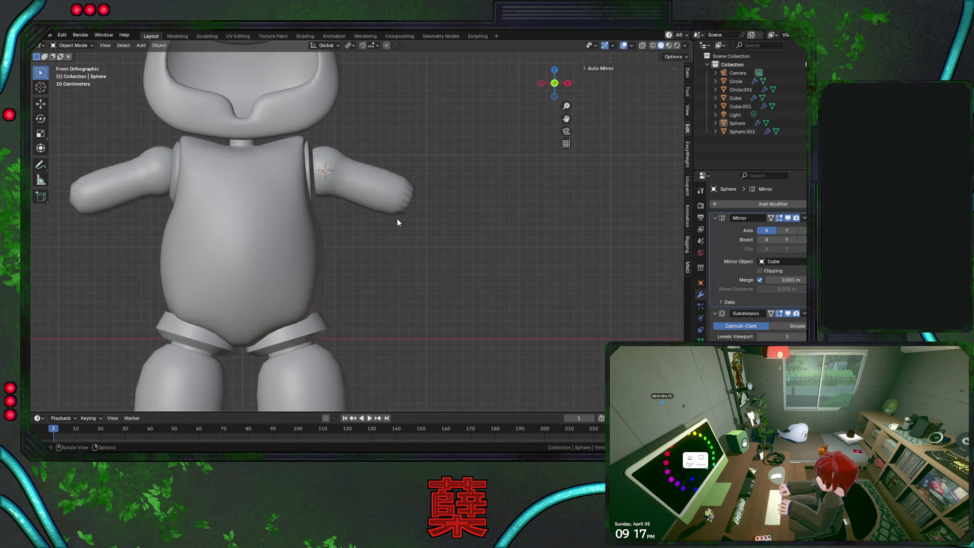
click(396, 216)
key(Tab)
scroll(425, 237, up, 3)
key(shift+z)
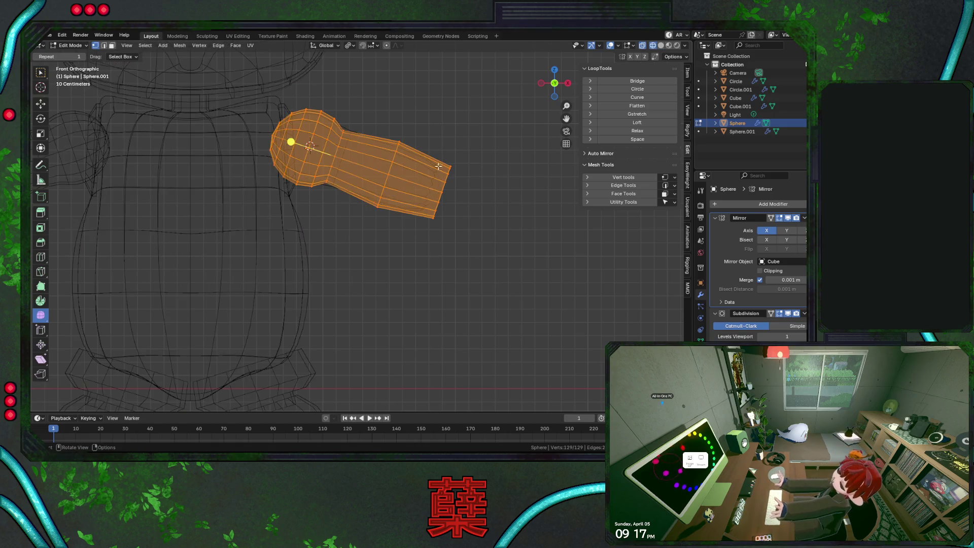
drag(388, 129, 515, 272)
right_click(465, 234)
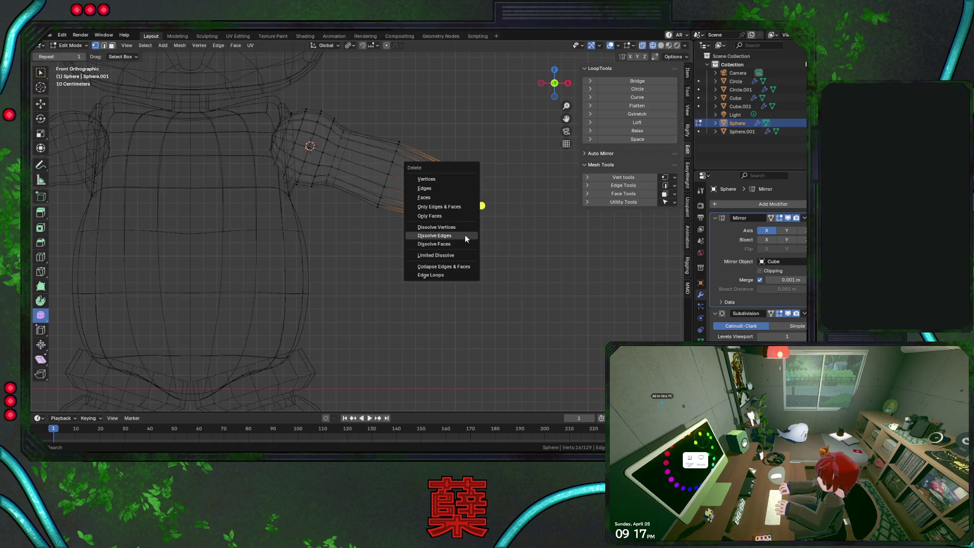
click(413, 258)
Delete the bottom ring of the legs so they end flat
shift+middle_drag(360, 307, 352, 267)
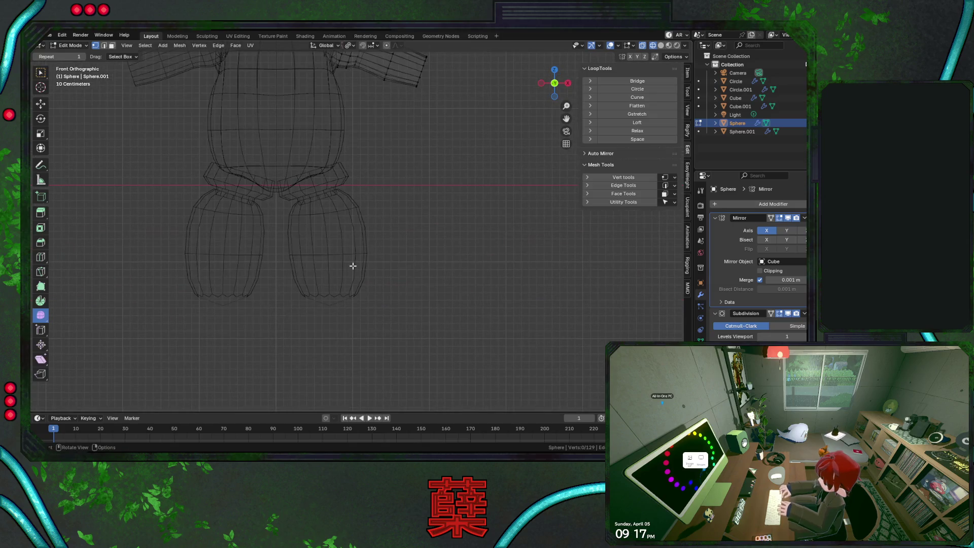
key(Tab)
click(330, 259)
key(Tab)
drag(280, 290, 413, 323)
key(x)
click(413, 322)
key(shift+z)
key(Tab)
click(416, 254)
scroll(416, 240, up, 4)
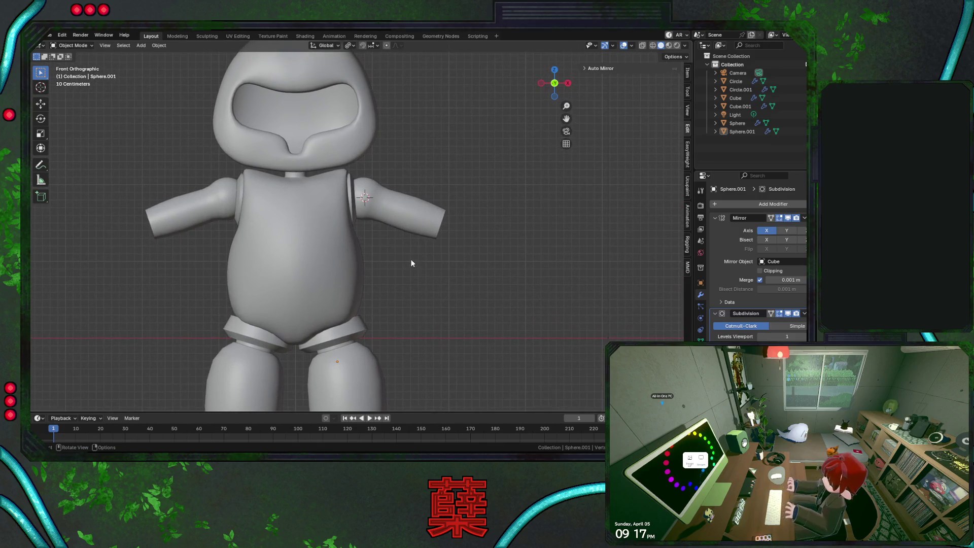
Enlarge the arm's shoulder ball about 1.19× and return to Object Mode
click(416, 215)
scroll(411, 214, up, 2)
key(Tab)
alt+click(375, 181)
key(shift+z)
mouse_move(313, 142)
mouse_down()
mouse_move(350, 178)
mouse_move(400, 259)
mouse_up()
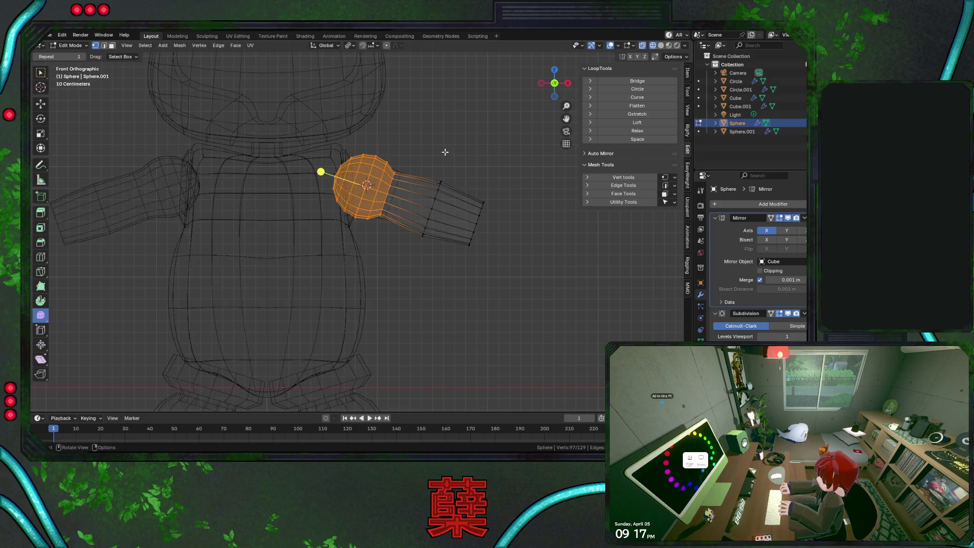
key(s)
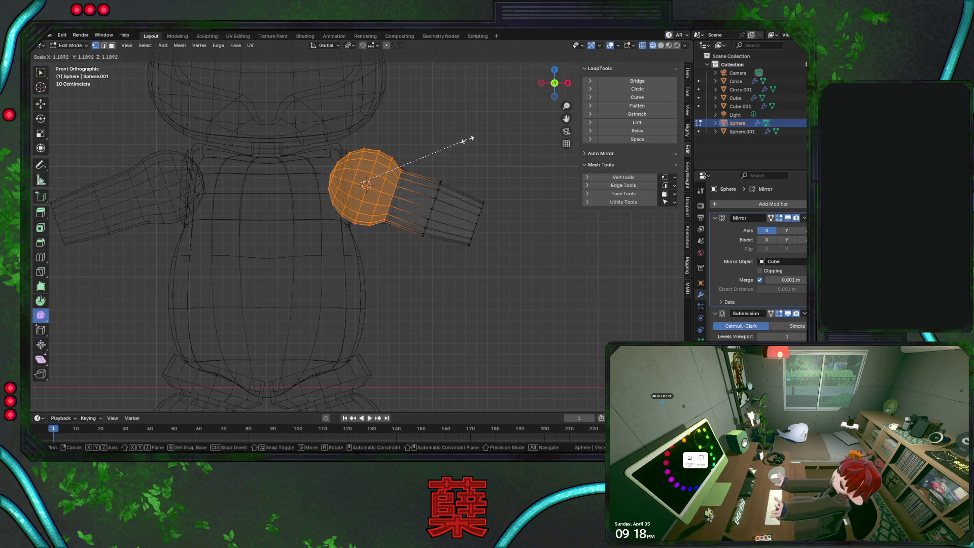
click(463, 140)
key(ctrl+z)
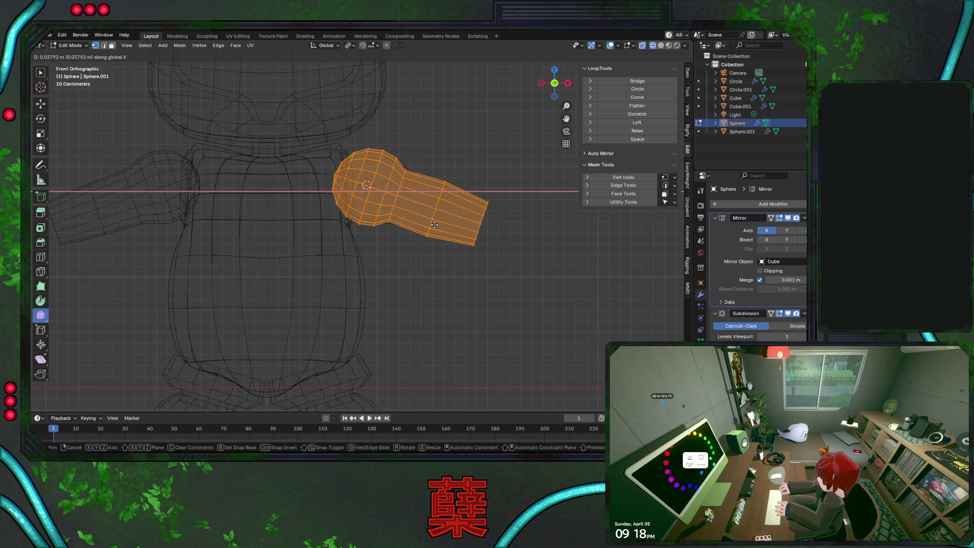
key(ctrl+shift+z)
key(Tab)
key(shift+z)
click(420, 261)
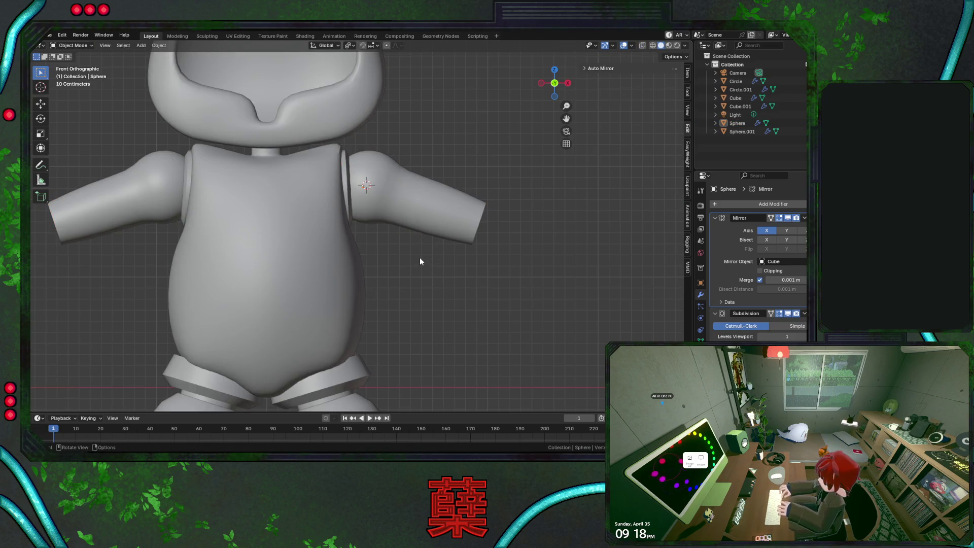
scroll(419, 257, down, 5)
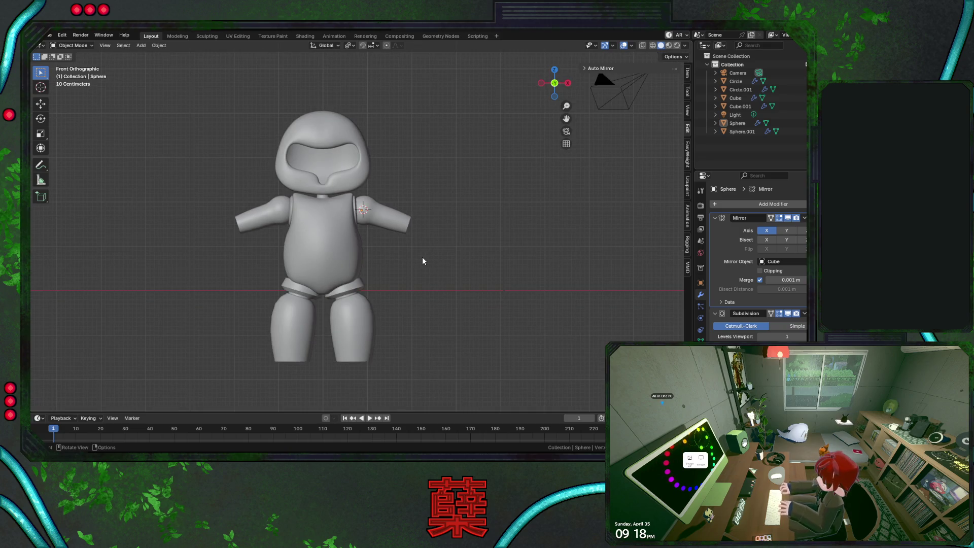
Tilt the legs slightly after cancelling a trial rotation of the arms
click(406, 224)
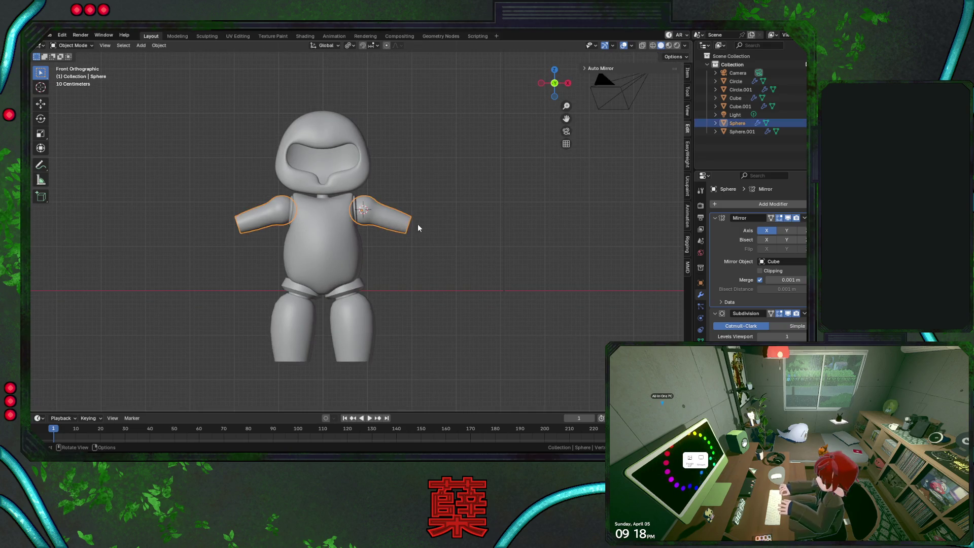
key(r)
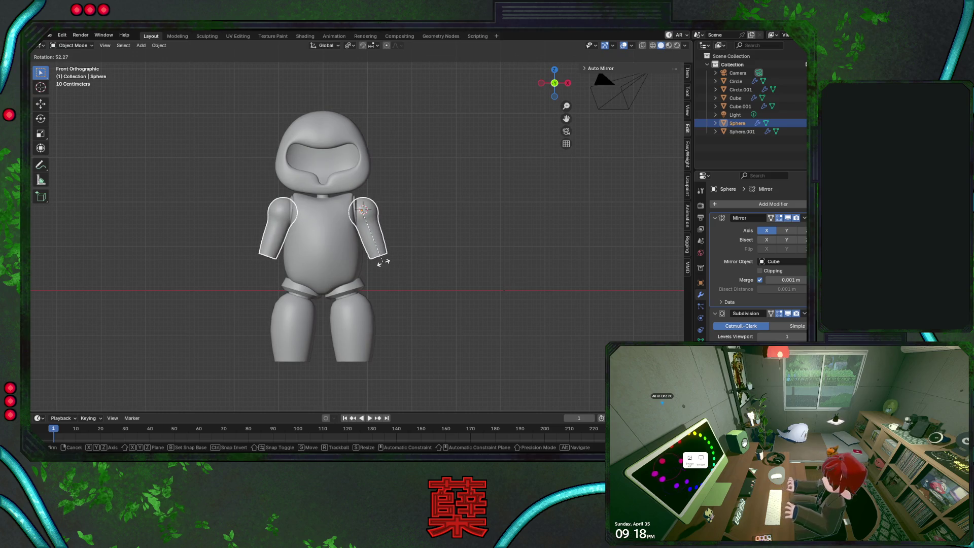
key(Escape)
click(357, 328)
key(r)
click(384, 330)
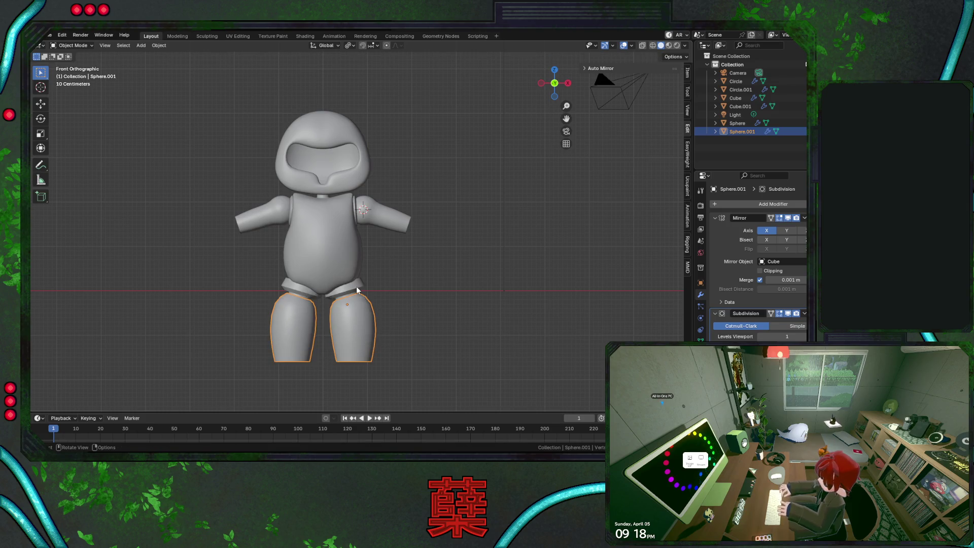
Try rotating the hip rings and the legs, cancelling both rotations
click(356, 289)
key(r)
key(Escape)
scroll(390, 311, up, 1)
shift+click(373, 339)
key(r)
key(Escape)
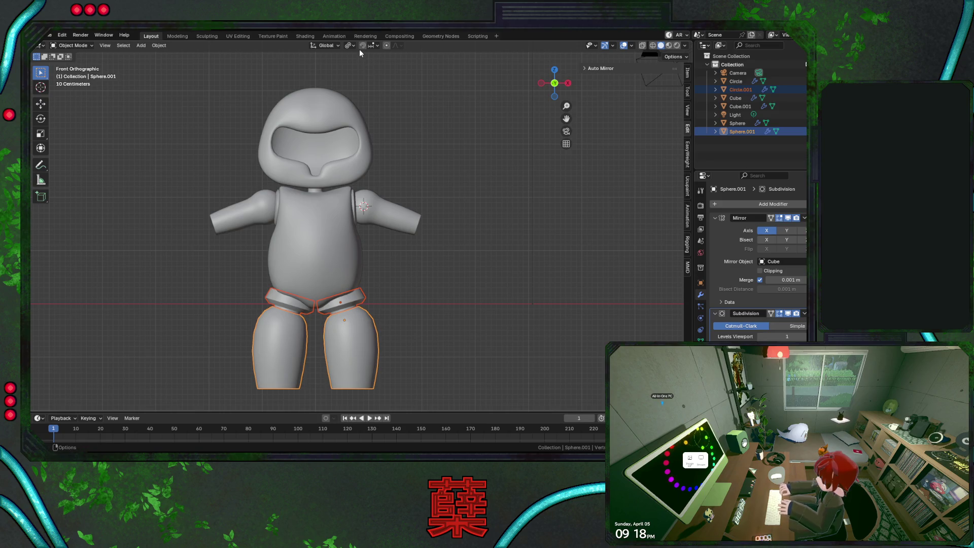
Deselect the legs and hip rings, zoom in, and select the Cube torso
click(417, 309)
scroll(418, 309, up, 1)
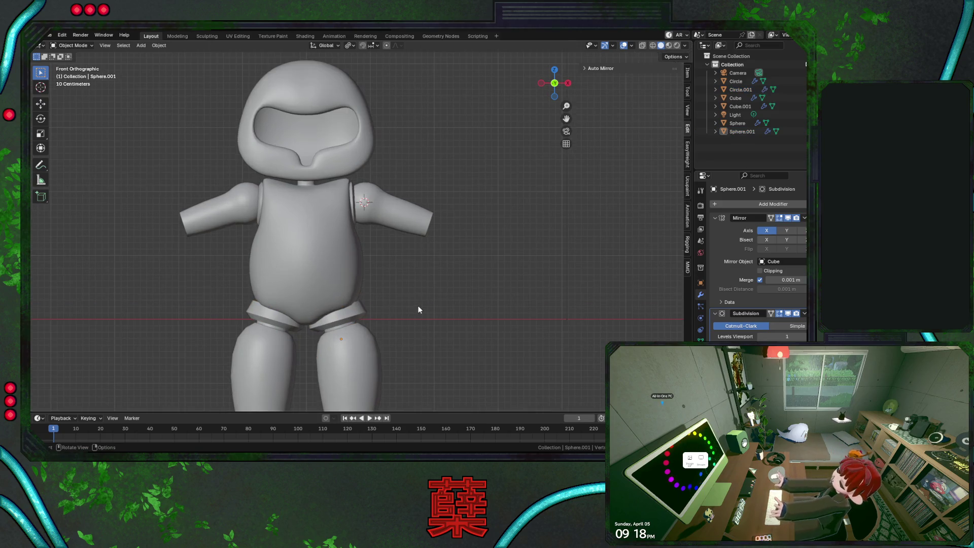
scroll(429, 248, up, 2)
click(398, 223)
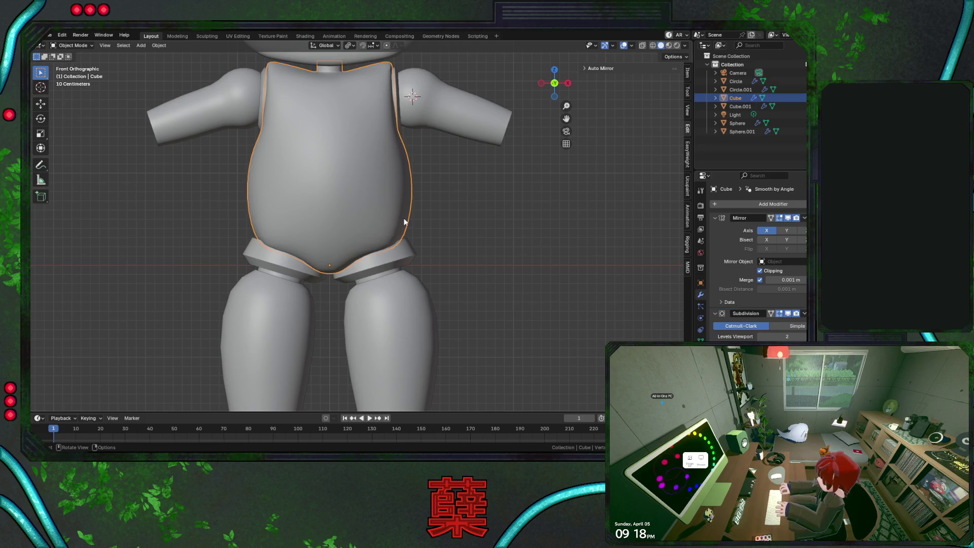
Push the torso's lower side vertices outward about 0.15 m along X with smooth proportional falloff
key(Tab)
key(shift+z)
drag(388, 240, 425, 270)
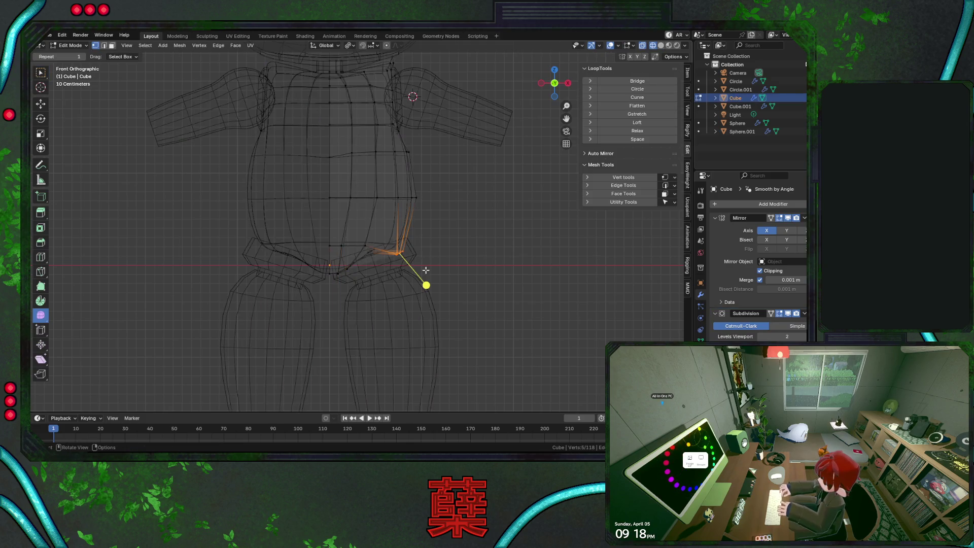
key(g)
key(x)
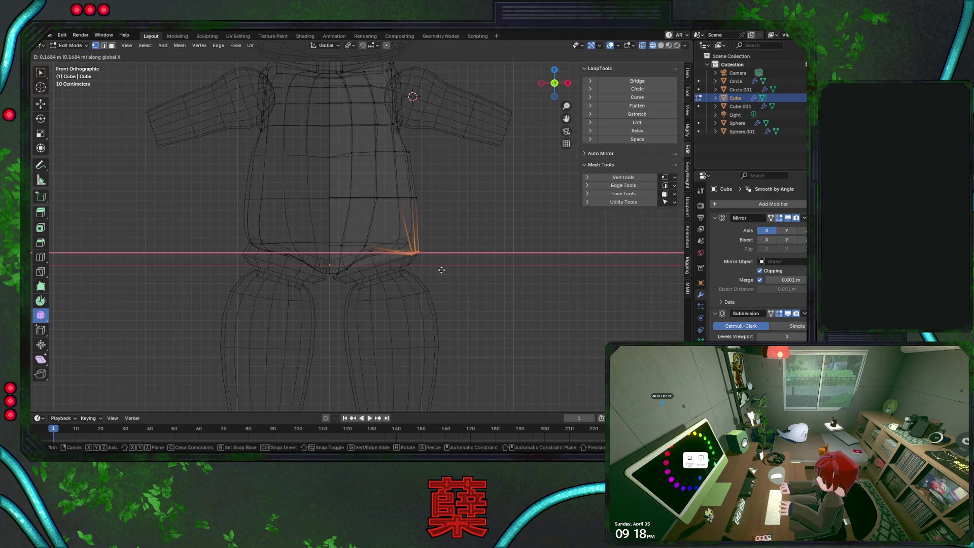
key(Escape)
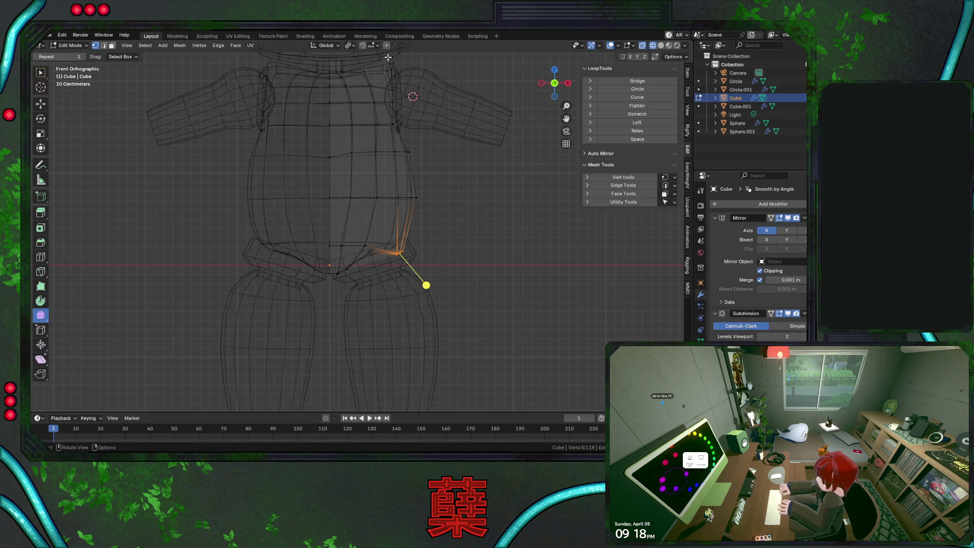
key(g)
key(x)
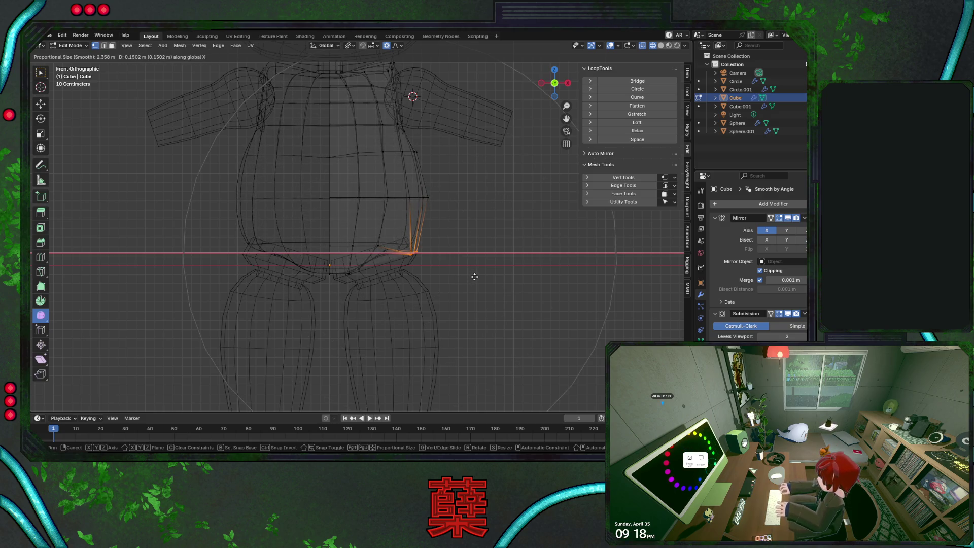
click(474, 277)
In the side view, scale the torso's belly edge loop to about 0.8 along Y
key(KP_3)
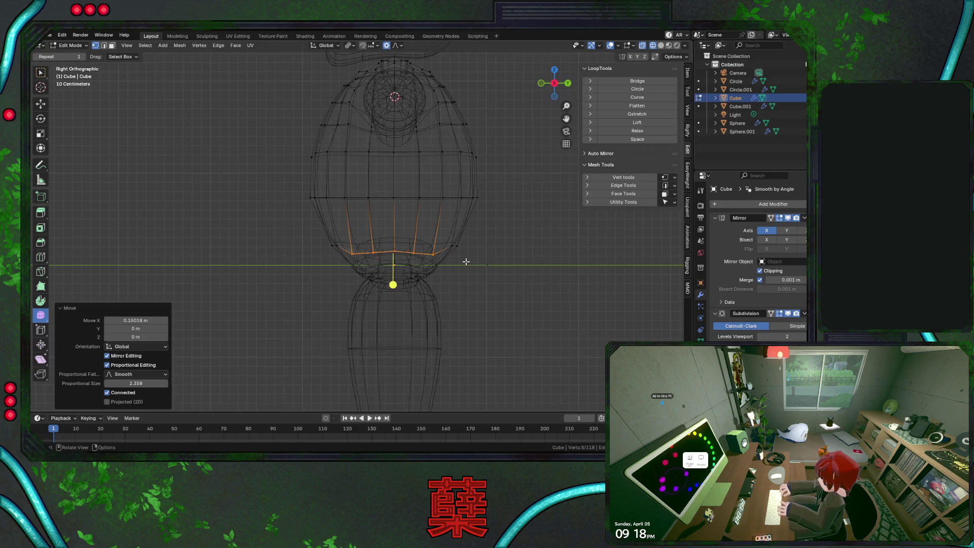
key(shift+z)
key(Tab)
scroll(461, 263, down, 3)
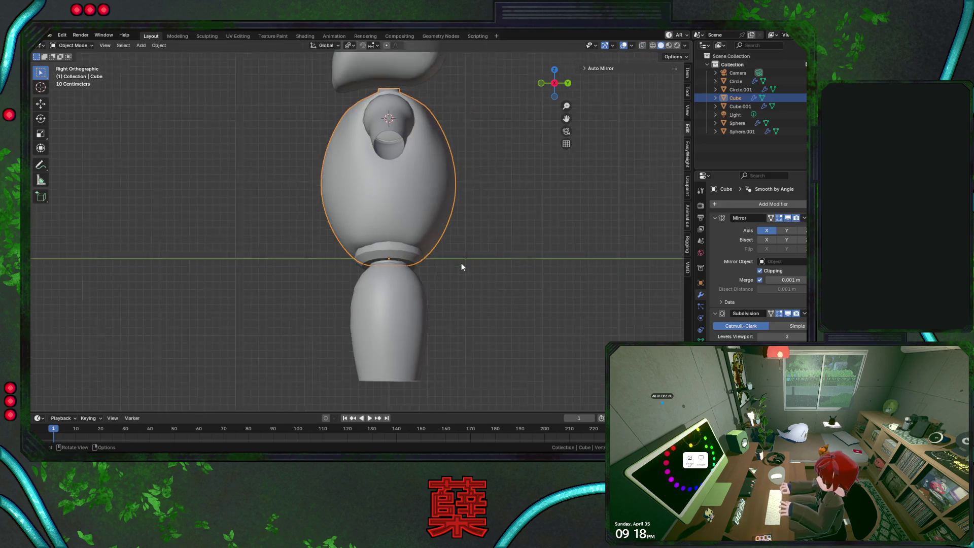
click(466, 249)
scroll(467, 249, up, 2)
key(Tab)
alt+click(353, 209)
key(s)
key(y)
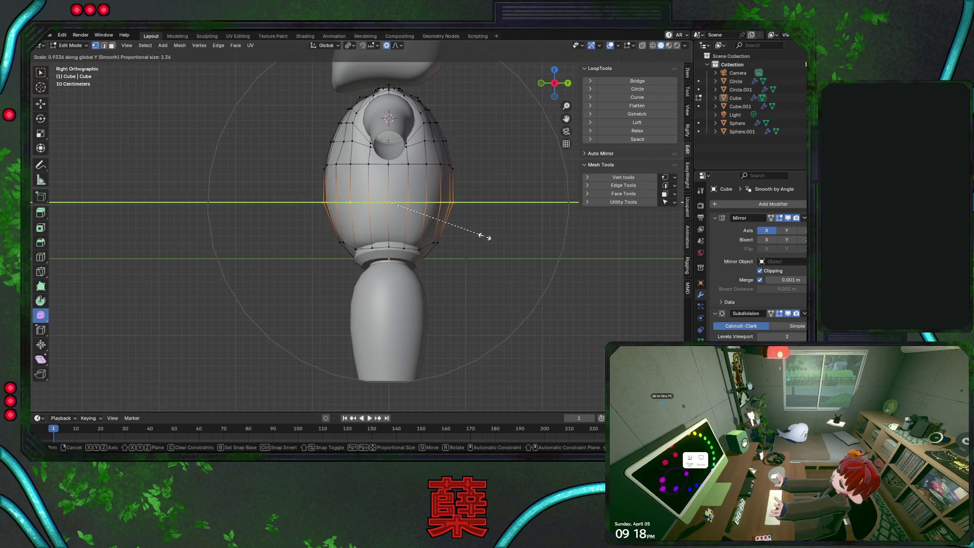
scroll(478, 235, up, 1)
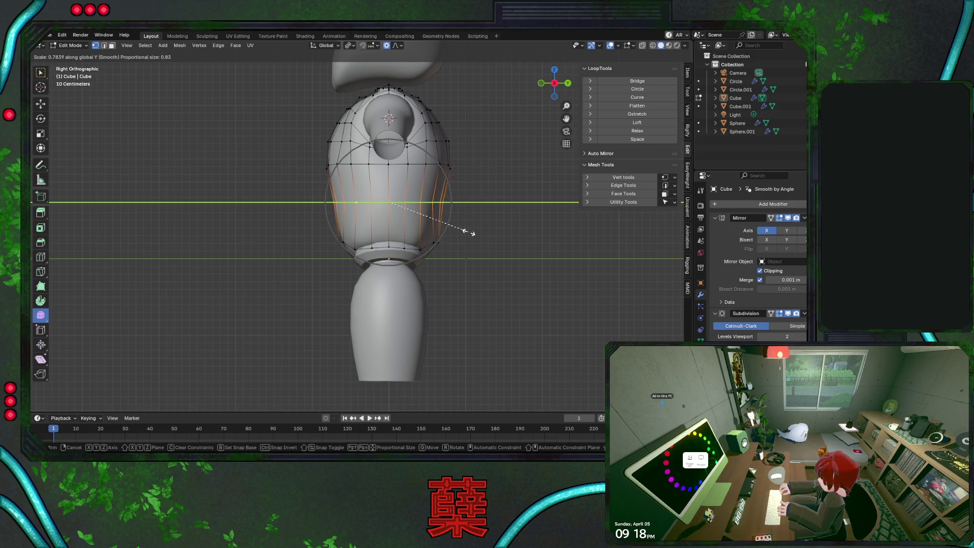
click(468, 231)
Compare front and side views, then rescale the belly loop slightly deeper along Y
key(KP_1)
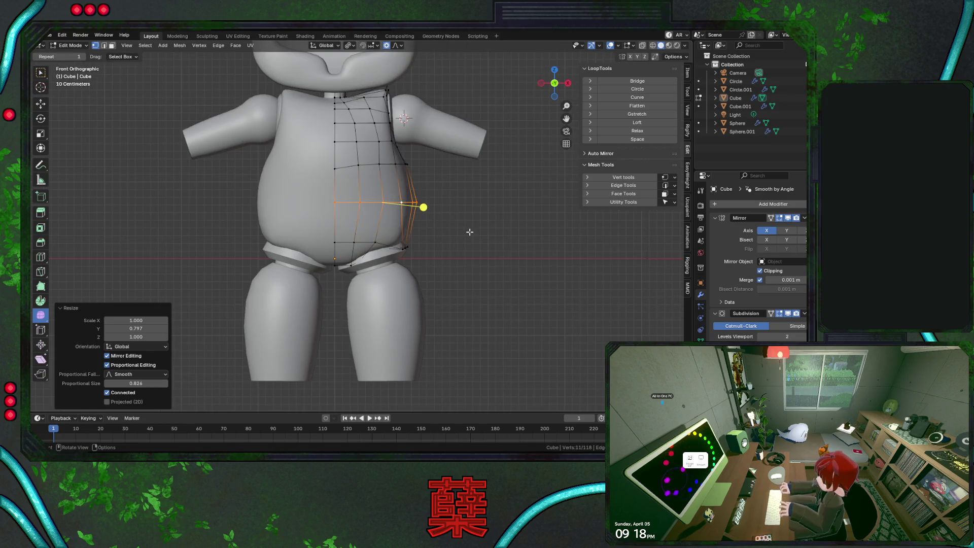
key(KP_3)
key(s)
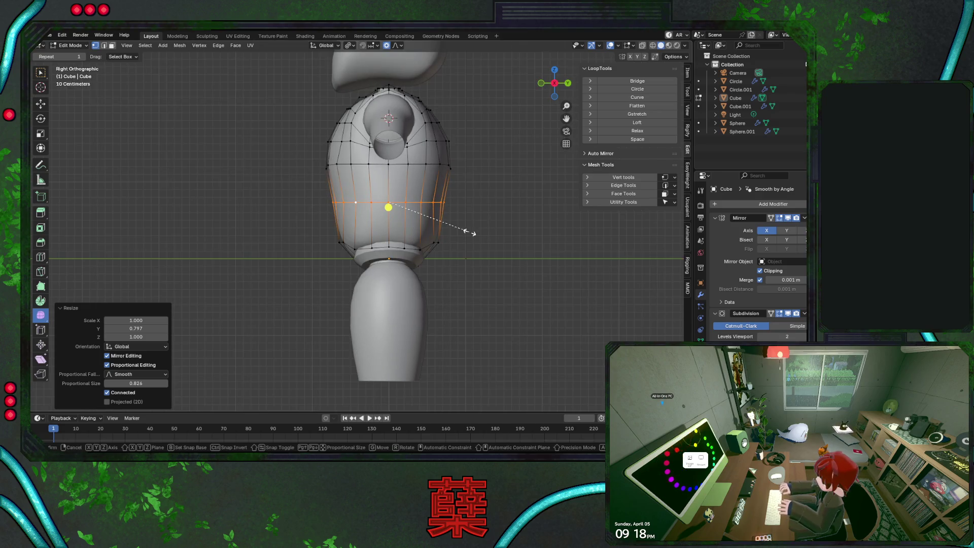
key(y)
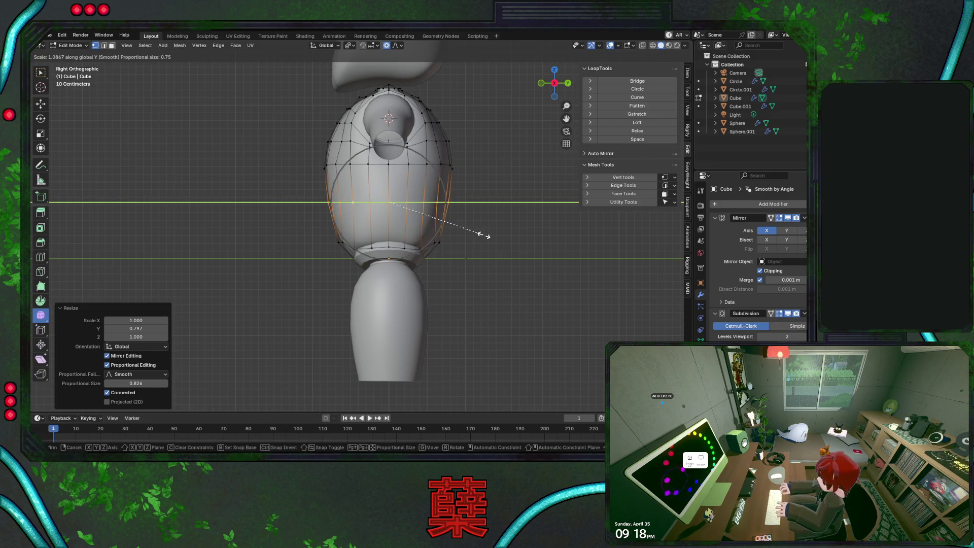
click(483, 234)
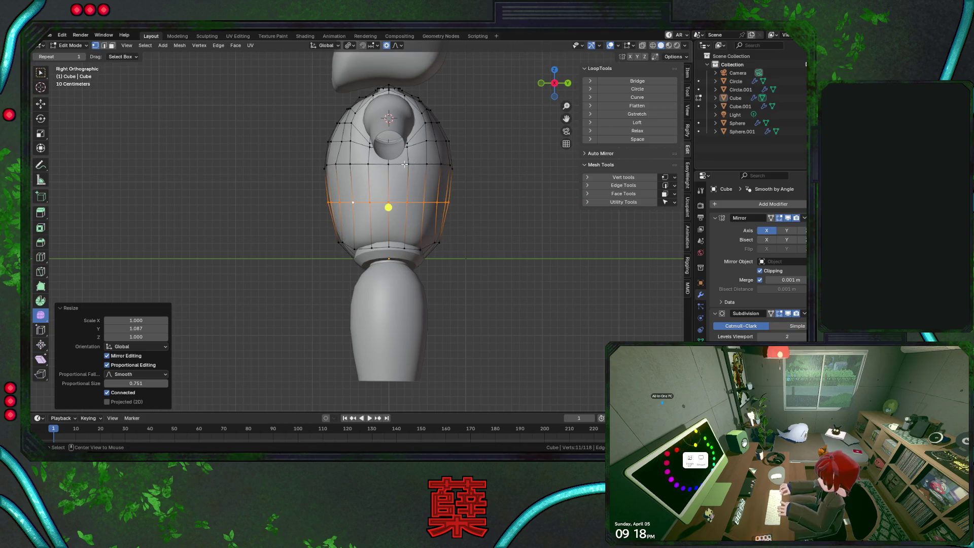
Scale the higher torso edge loop to about 0.8 along Y, checking front and side views
alt+click(404, 164)
key(s)
key(y)
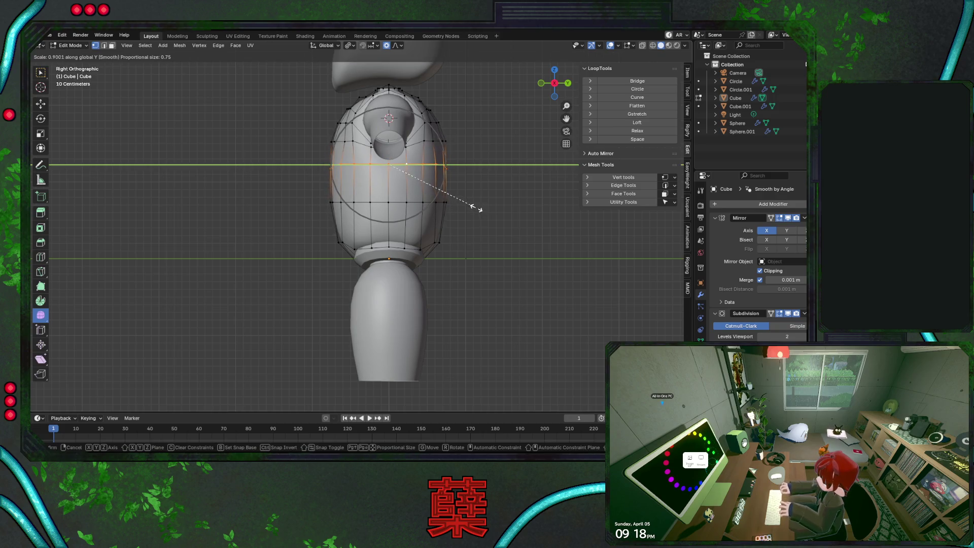
scroll(471, 207, up, 4)
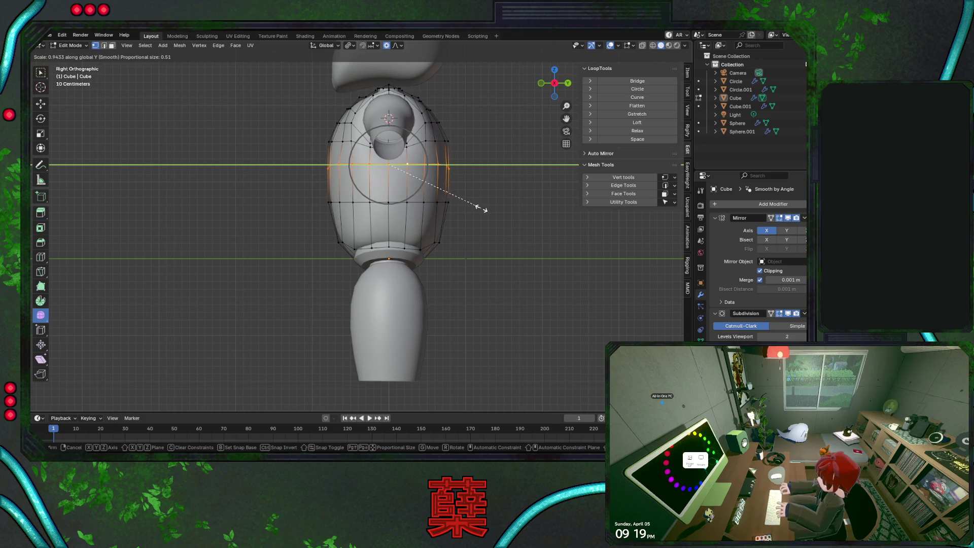
click(467, 205)
key(KP_1)
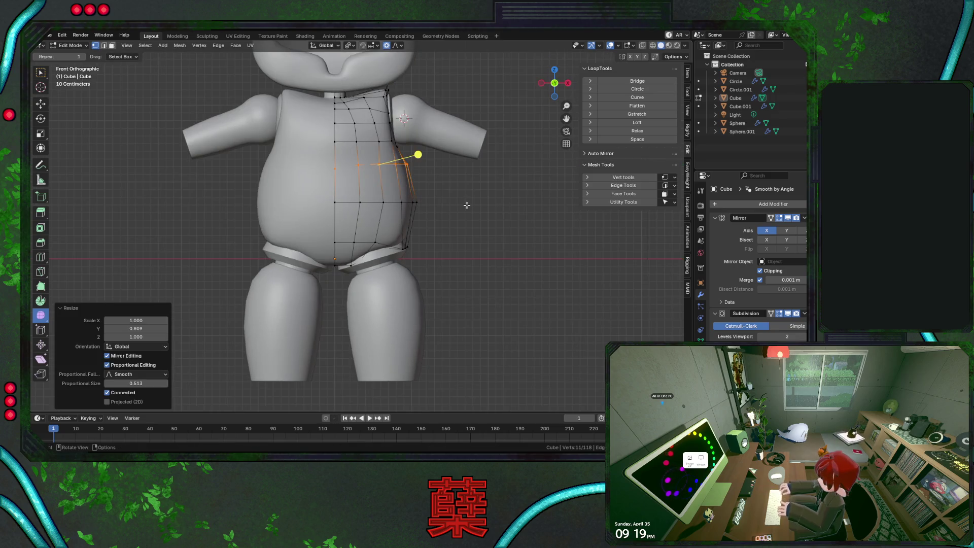
key(KP_3)
Return to Object Mode and frame the hip area from the front with the torso selected
key(Tab)
scroll(467, 204, down, 3)
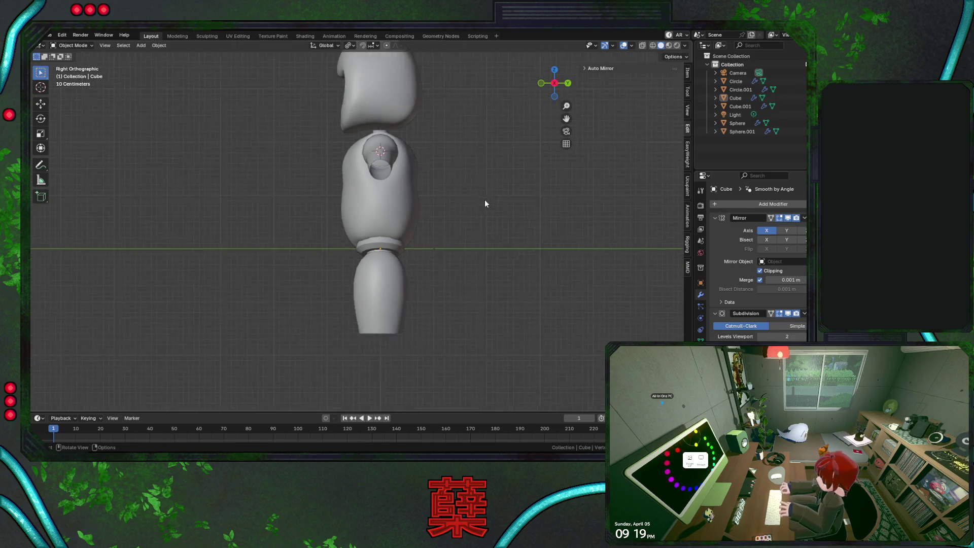
scroll(478, 208, up, 3)
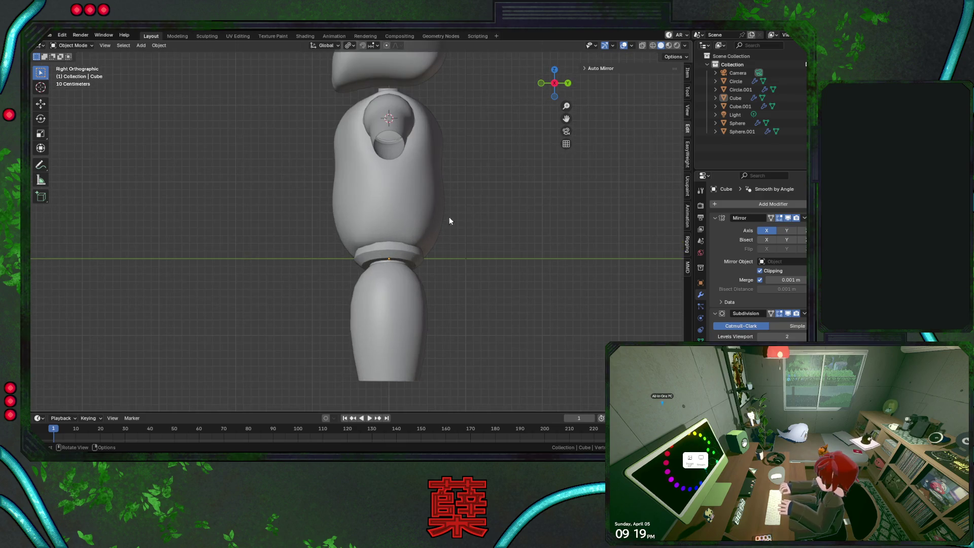
click(422, 217)
key(KP_1)
scroll(422, 217, up, 1)
drag(472, 221, 501, 250)
shift+middle_drag(459, 263, 473, 188)
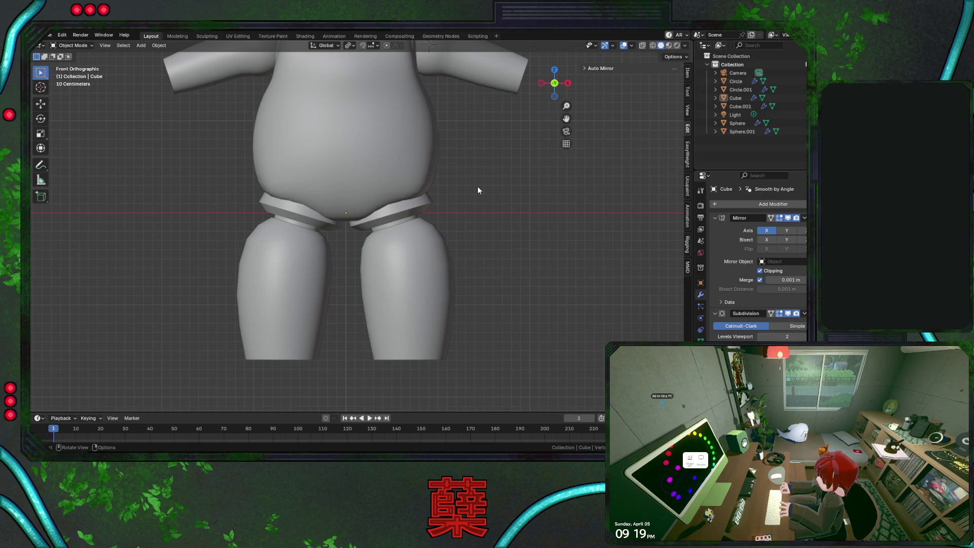
click(426, 162)
scroll(426, 162, up, 2)
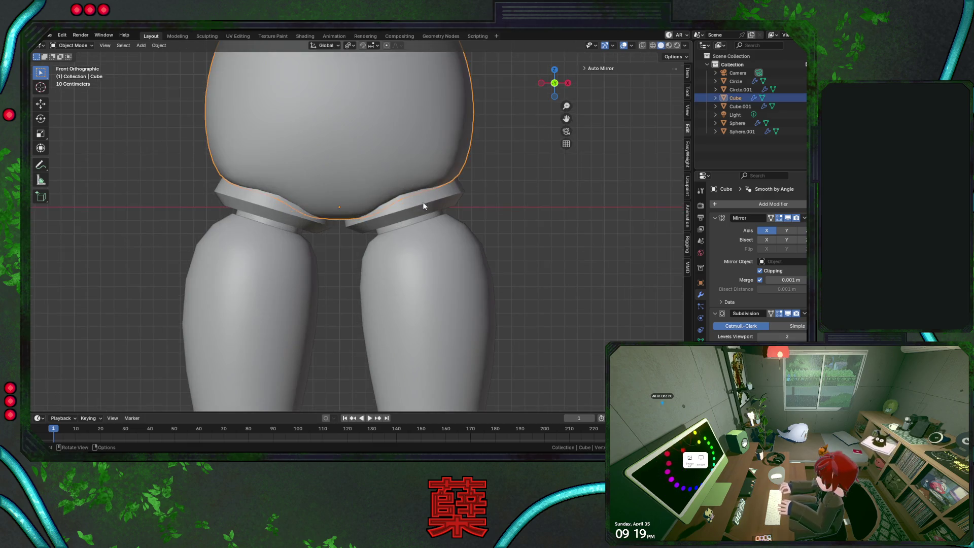
In X-ray edit mode, select a vertex under the torso and grow the selection around it
key(Tab)
mouse_move(453, 208)
middle_down()
mouse_move(398, 188)
mouse_move(506, 206)
mouse_move(515, 237)
mouse_move(440, 217)
mouse_move(425, 183)
middle_up()
key(shift+z)
click(424, 185)
scroll(424, 185, up, 3)
scroll(426, 194, up, 2)
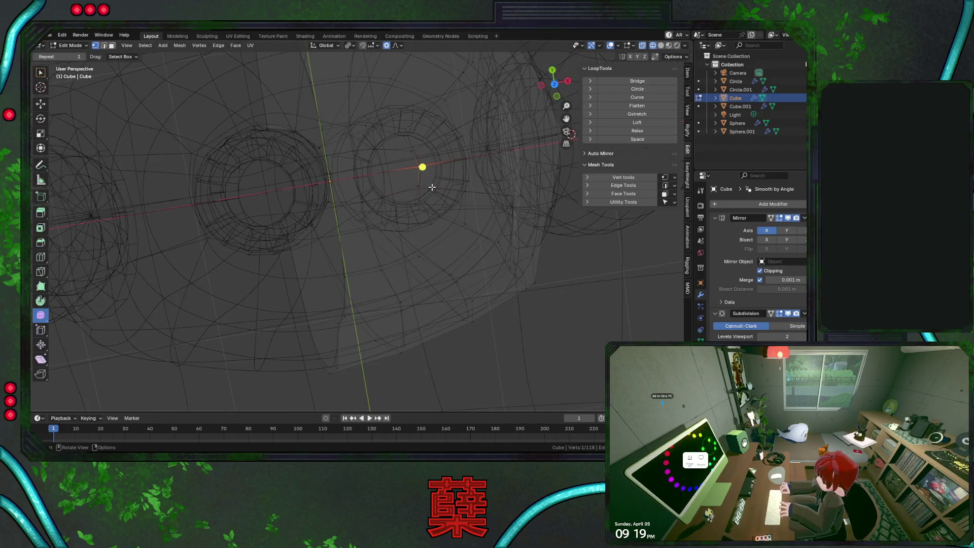
key(ctrl+KP_Add)
Delete the selected vertices at the crotch
mouse_move(455, 233)
middle_down()
mouse_move(510, 260)
mouse_move(422, 299)
middle_up()
key(shift+z)
key(shift+z)
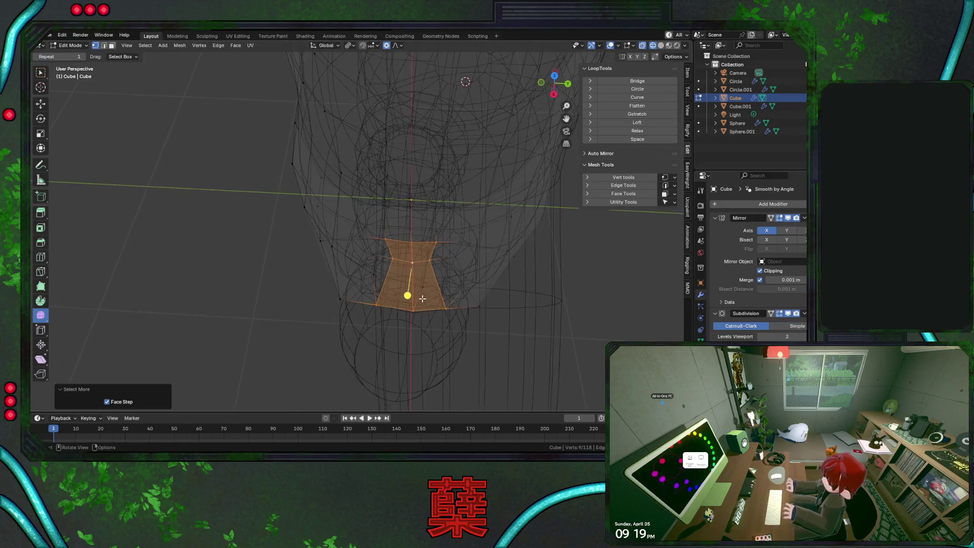
click(396, 259)
key(x)
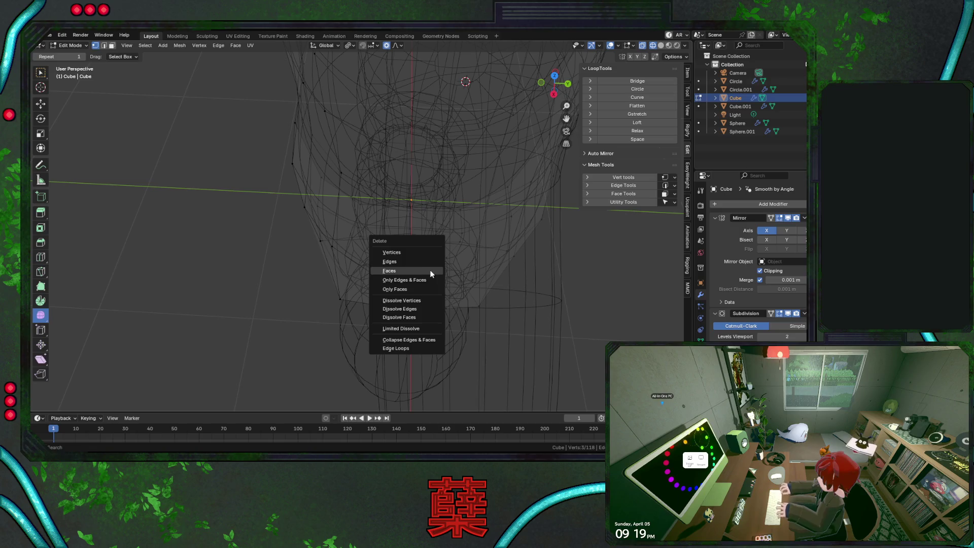
click(413, 250)
key(shift+z)
Select the edge loop around the new opening, then a single crotch vertex
mouse_move(412, 250)
middle_down()
mouse_move(420, 223)
mouse_move(462, 204)
mouse_move(443, 244)
mouse_move(400, 237)
mouse_move(384, 250)
middle_up()
alt+click(432, 202)
middle_drag(373, 203, 353, 300)
mouse_move(438, 275)
middle_down()
mouse_move(355, 290)
mouse_move(355, 302)
mouse_move(364, 301)
mouse_move(365, 276)
mouse_move(348, 283)
mouse_move(359, 268)
mouse_move(361, 289)
middle_up()
scroll(350, 302, down, 5)
key(shift+z)
click(361, 288)
Slide two crotch vertices, then a third single vertex, along their edges
key(shift+z)
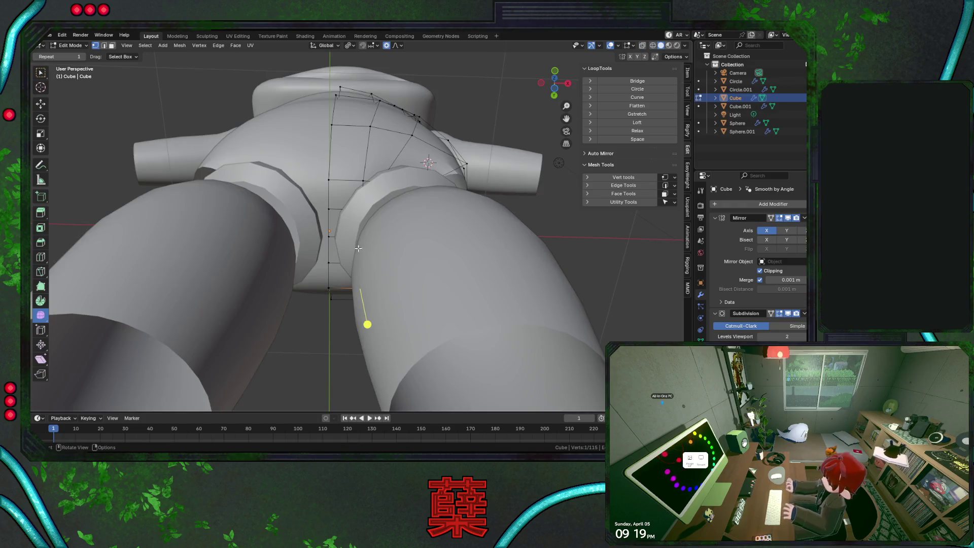
key(shift+z)
mouse_move(373, 263)
middle_down()
mouse_move(388, 263)
mouse_move(364, 275)
middle_up()
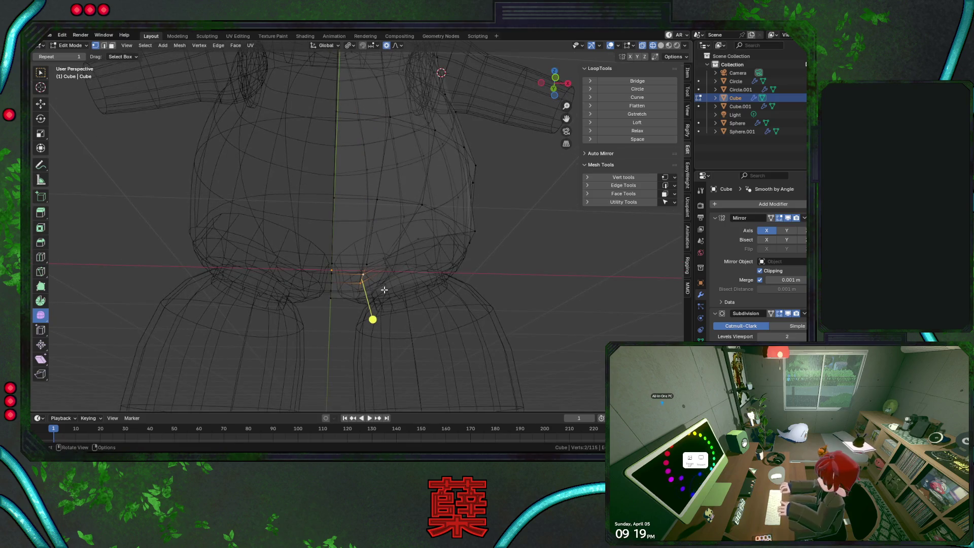
key(g)
key(g)
click(354, 319)
click(374, 298)
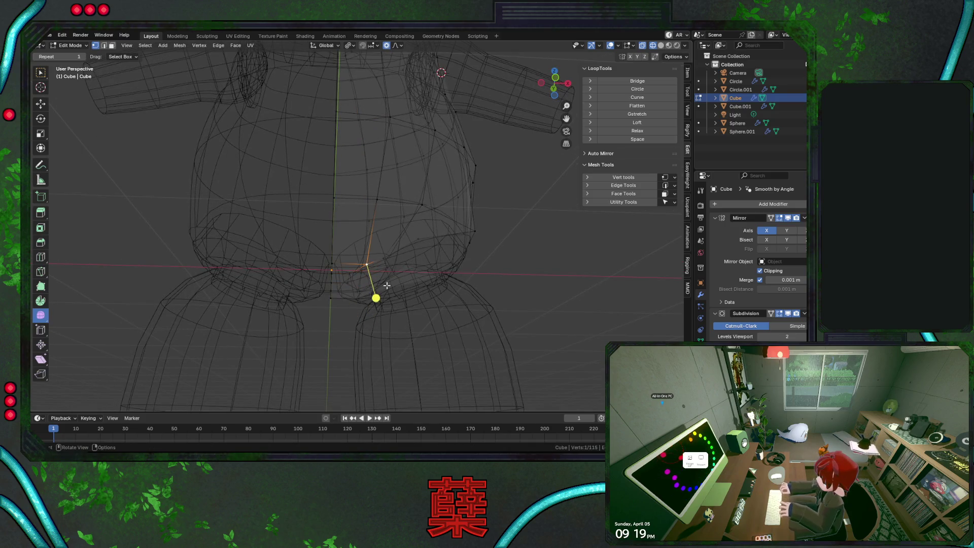
key(g)
key(g)
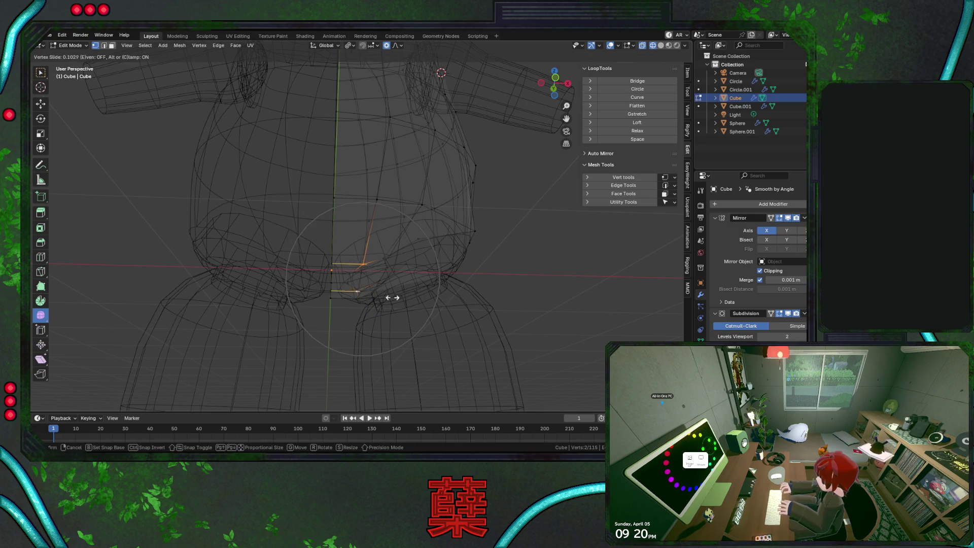
click(358, 319)
Vertex-slide the vertex beside the crotch with Shift+V to factor 0.695, then inspect it in solid view
click(397, 291)
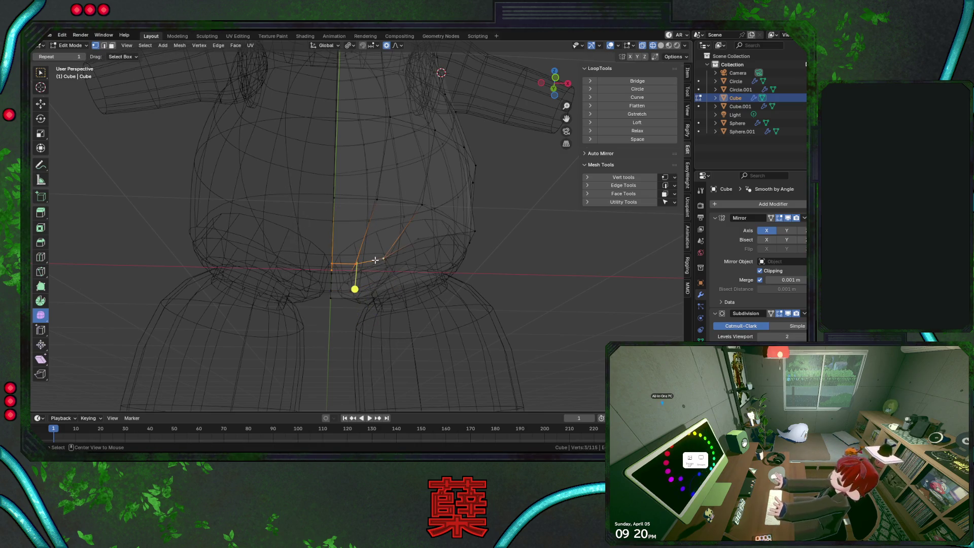
click(388, 275)
click(388, 274)
mouse_move(387, 272)
middle_down()
mouse_move(426, 276)
mouse_move(375, 276)
mouse_move(398, 223)
mouse_move(420, 219)
middle_up()
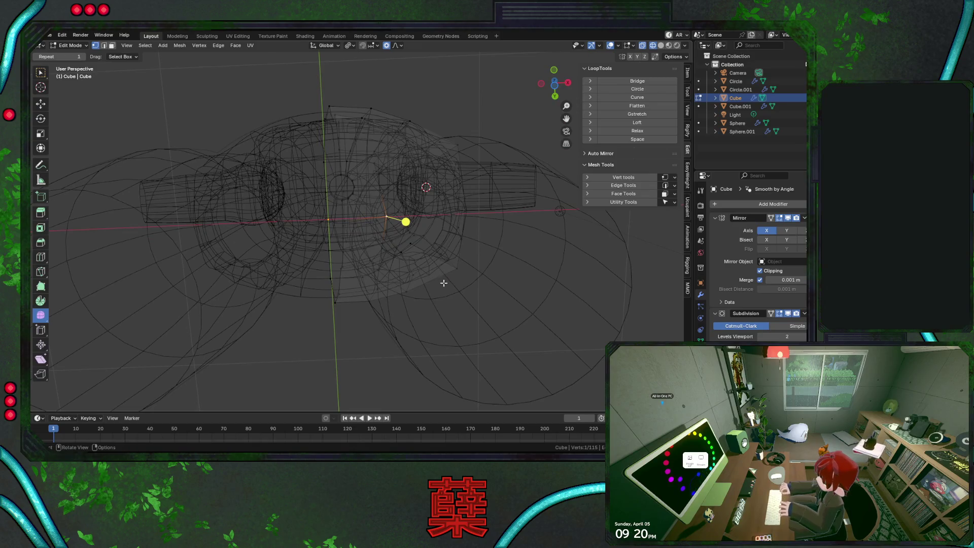
key(shift+v)
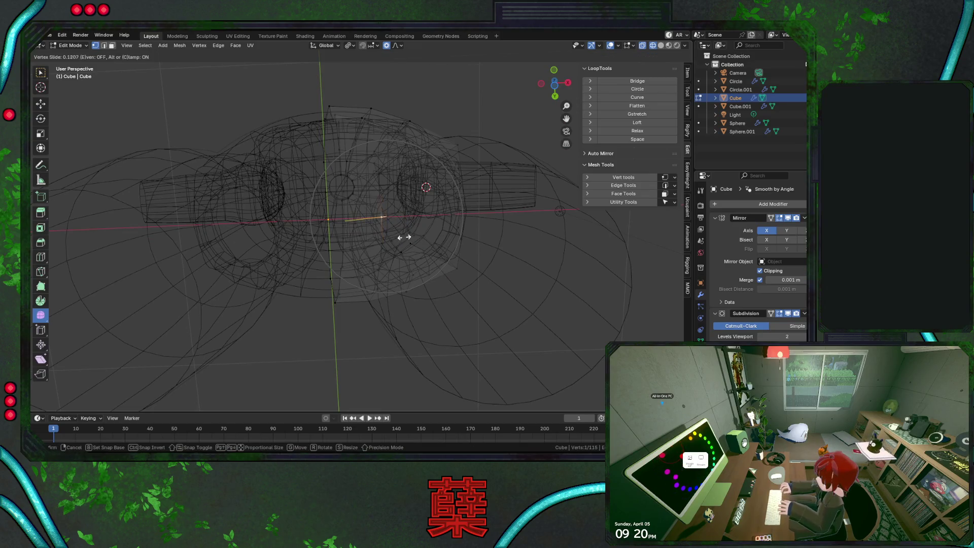
click(375, 239)
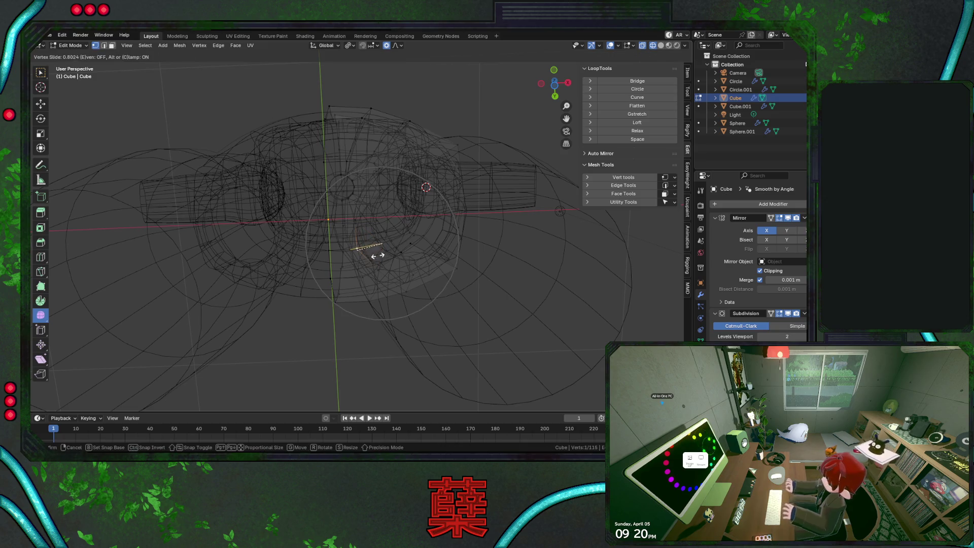
key(shift+v)
click(369, 199)
key(shift+z)
mouse_move(421, 251)
middle_down()
mouse_move(428, 258)
mouse_move(398, 60)
middle_up()
middle_drag(421, 116, 420, 235)
Select the lower edge loop above the hip ring and make it circular with LoopTools Circle
key(shift+z)
alt+click(382, 242)
alt+click(368, 239)
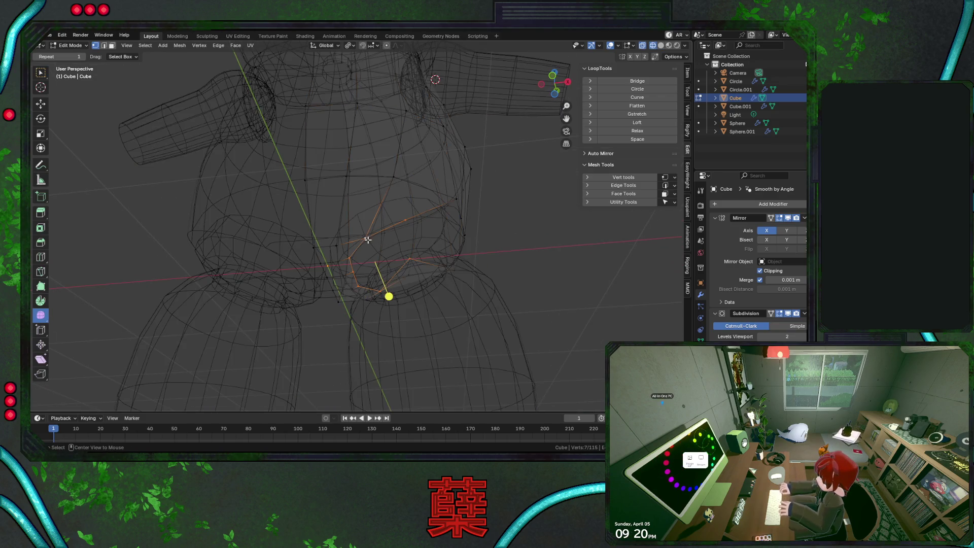
click(647, 89)
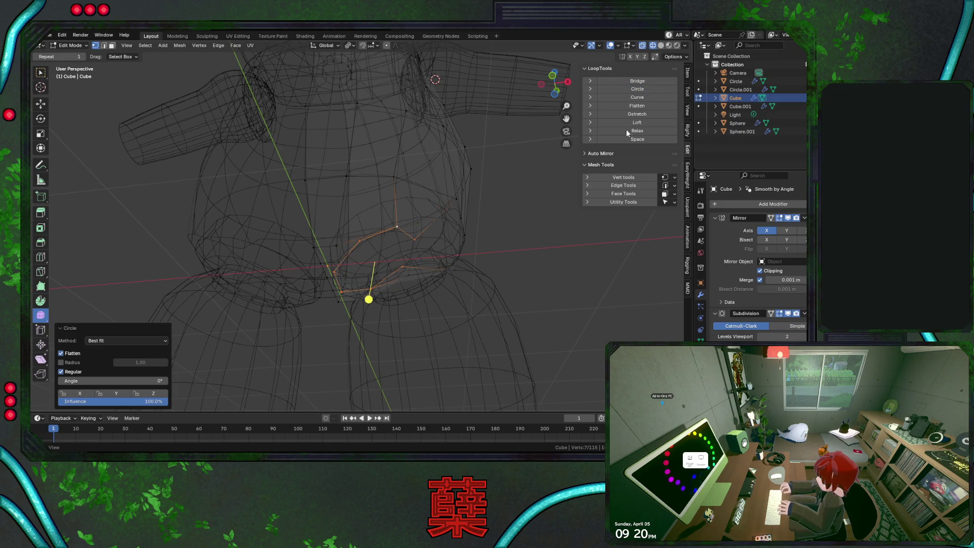
mouse_move(430, 278)
middle_down()
mouse_move(454, 272)
mouse_move(411, 282)
mouse_move(380, 270)
mouse_move(406, 235)
mouse_move(416, 238)
middle_up()
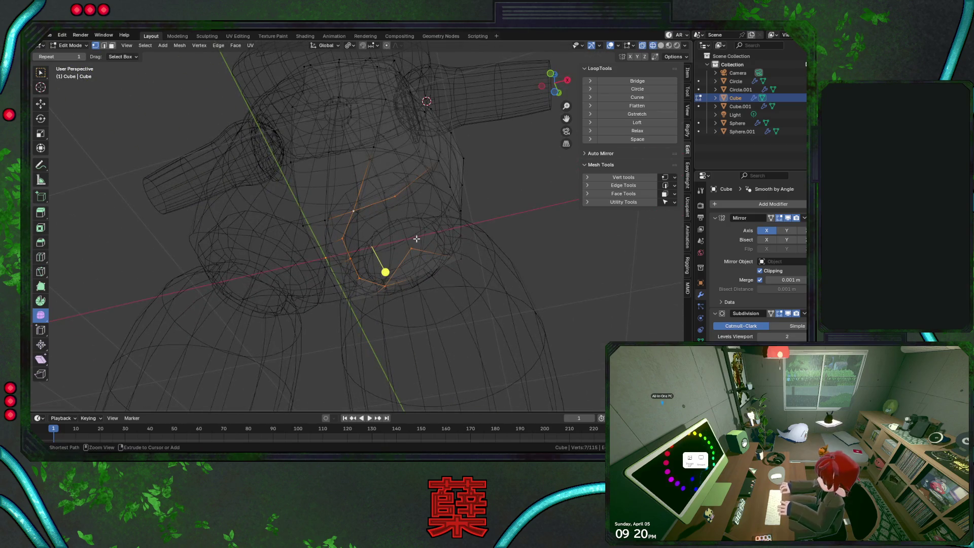
Extrude from a vertex, grow the selection, and dissolve a lower-torso edge to merge the faces
key(ctrl+z)
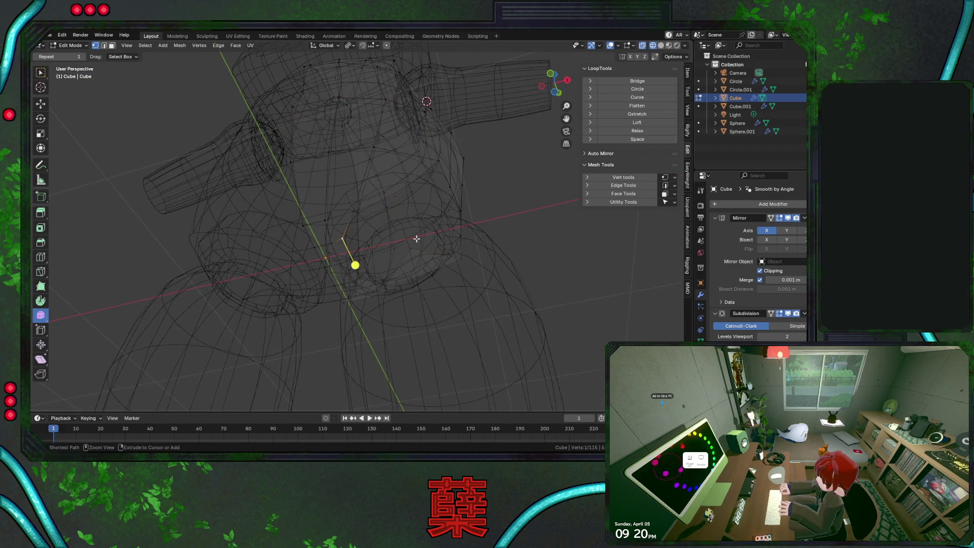
ctrl+right_click(416, 238)
ctrl+right_click(416, 238)
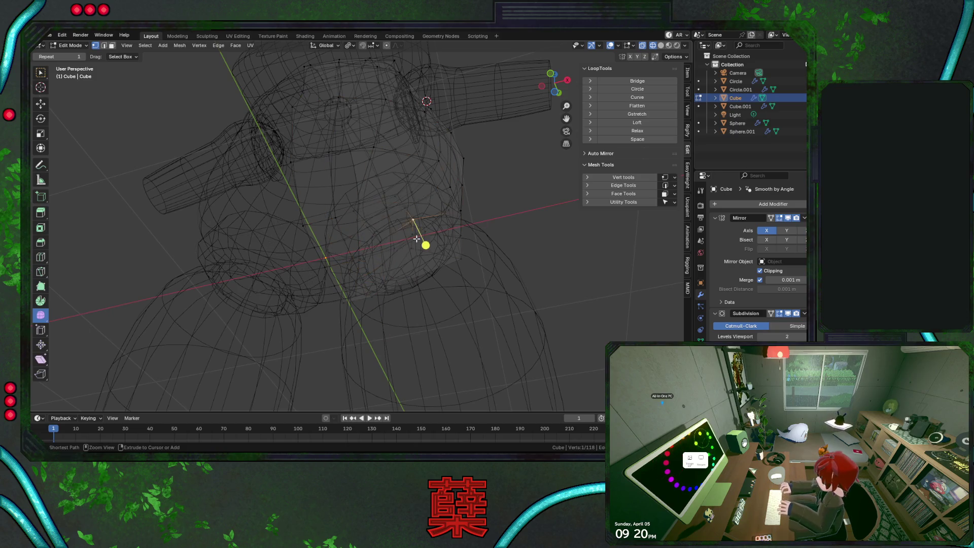
key(ctrl+KP_Add)
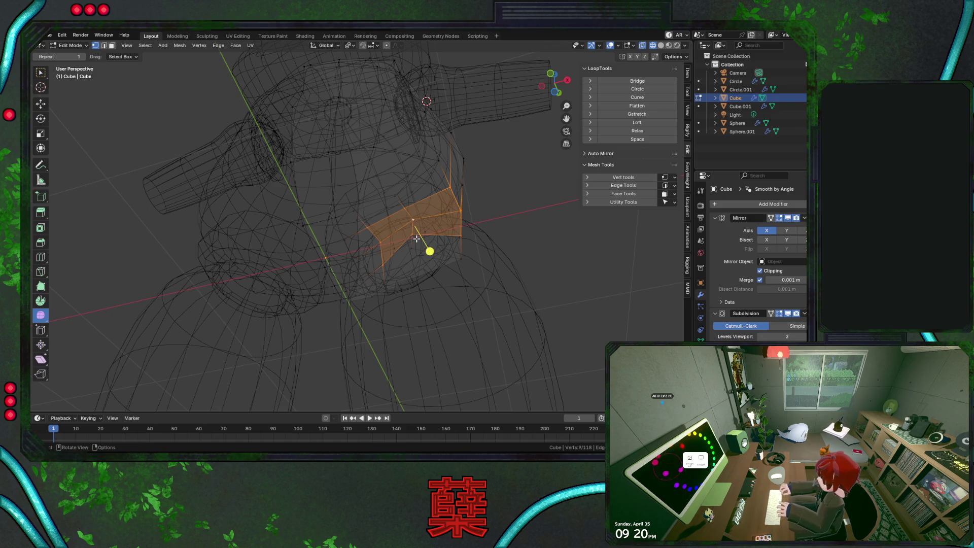
ctrl+click(375, 245)
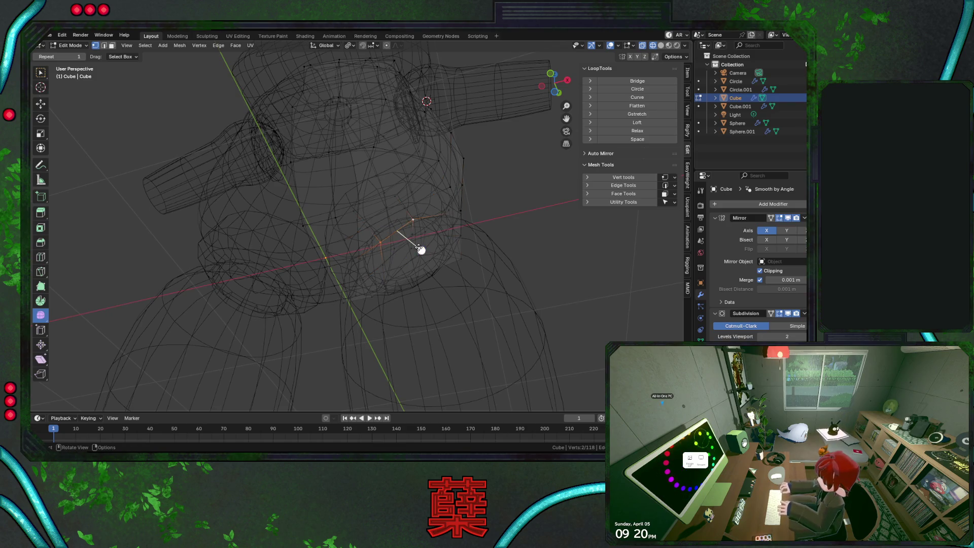
mouse_move(428, 243)
middle_down()
mouse_move(415, 296)
mouse_move(426, 322)
mouse_move(420, 269)
middle_up()
right_click(416, 266)
click(401, 358)
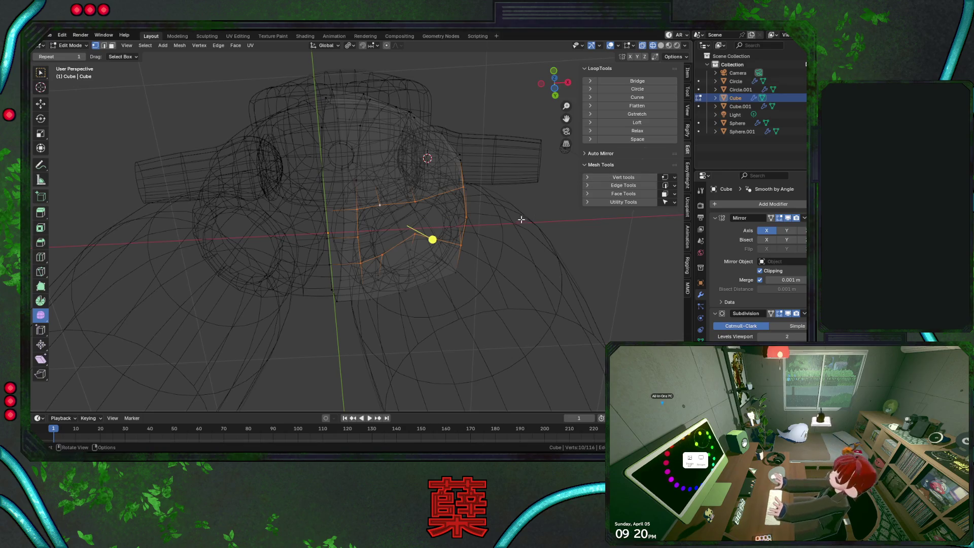
Round the loop with LoopTools Circle, scale it down to 0.459, and reposition a nearby vertex
click(646, 91)
middle_drag(470, 241, 436, 264)
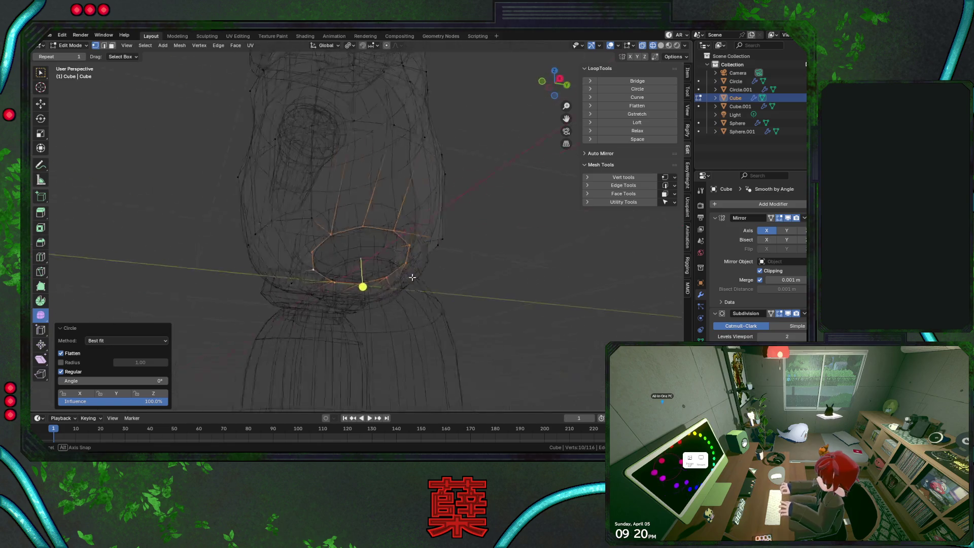
key(s)
click(399, 280)
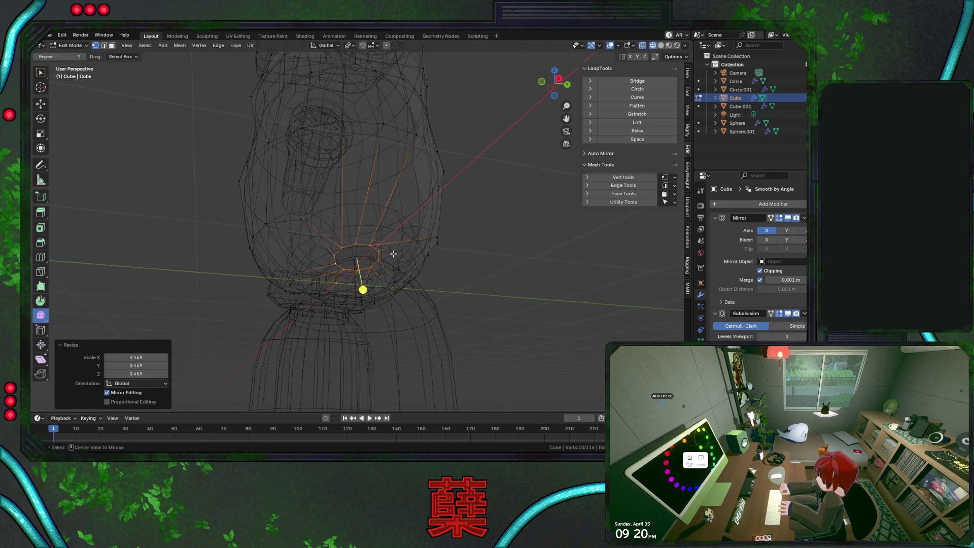
click(416, 276)
mouse_move(425, 275)
middle_down()
mouse_move(402, 314)
mouse_move(382, 288)
mouse_move(423, 224)
middle_up()
key(g)
click(402, 315)
key(alt+z)
key(alt+z)
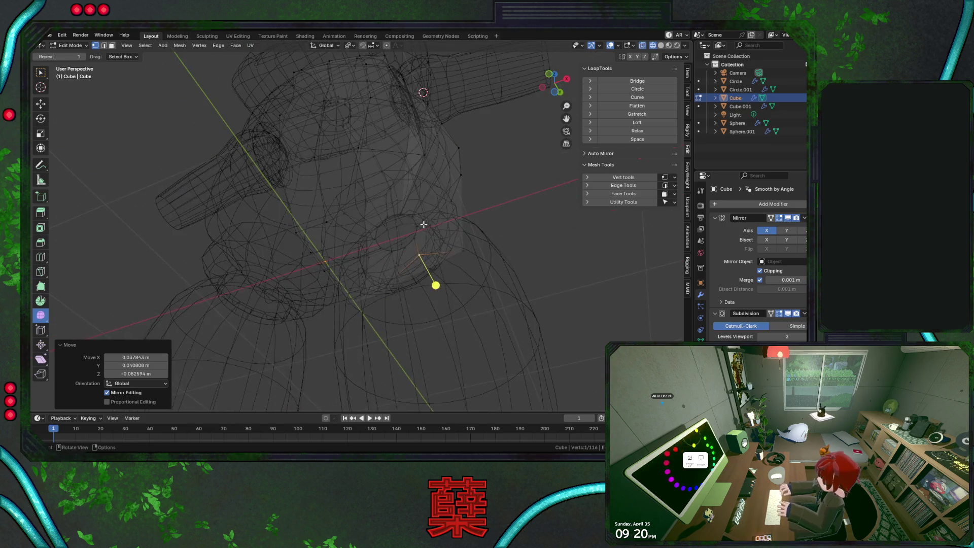
Select single torso vertices and orbit around the body to check the shape
shift+click(402, 214)
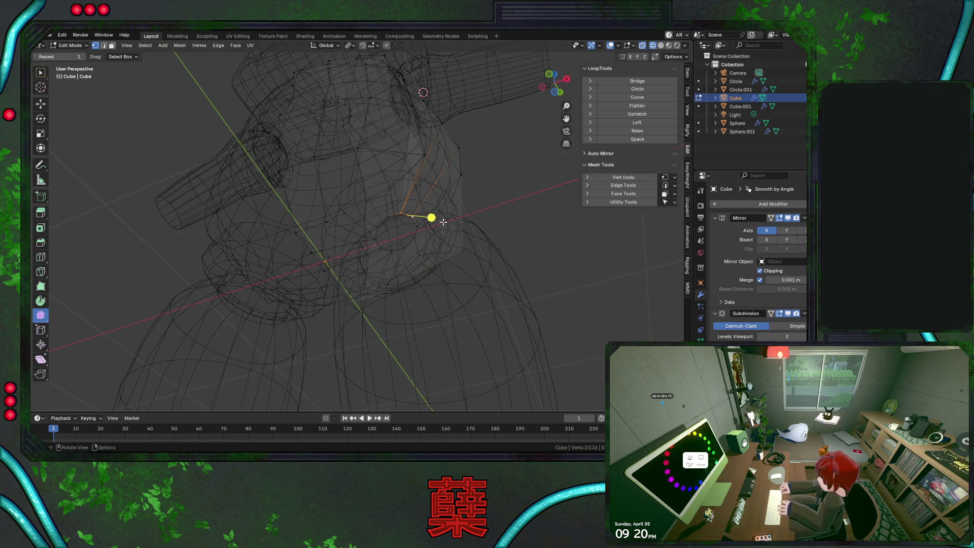
ctrl+click(428, 119)
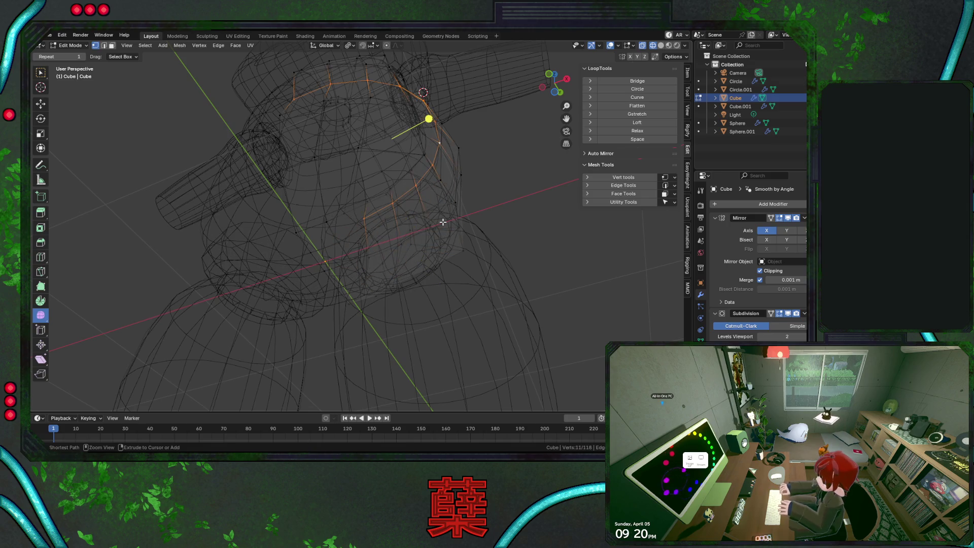
click(403, 221)
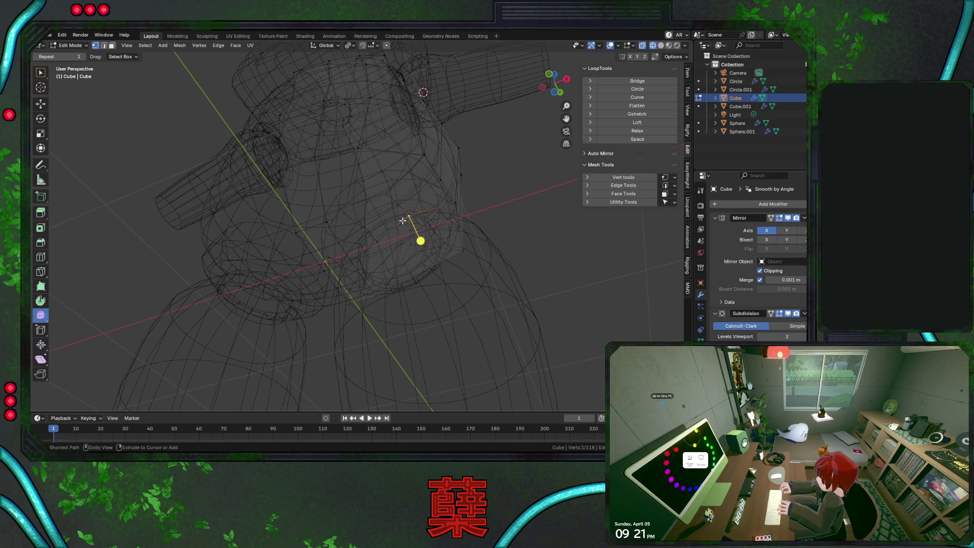
click(402, 221)
mouse_move(395, 253)
middle_down()
mouse_move(401, 224)
mouse_move(412, 246)
mouse_move(408, 289)
mouse_move(411, 236)
mouse_move(409, 295)
middle_up()
mouse_move(387, 294)
middle_down()
mouse_move(415, 270)
mouse_move(358, 272)
mouse_move(352, 231)
mouse_move(443, 265)
mouse_move(380, 224)
mouse_move(410, 215)
middle_up()
key(shift+z)
Delete the fan's centre vertex to open an eight-sided hole and select its boundary loop
alt+click(352, 228)
key(shift+z)
mouse_move(428, 310)
middle_down()
mouse_move(424, 228)
mouse_move(409, 260)
middle_up()
click(388, 218)
key(x)
click(416, 260)
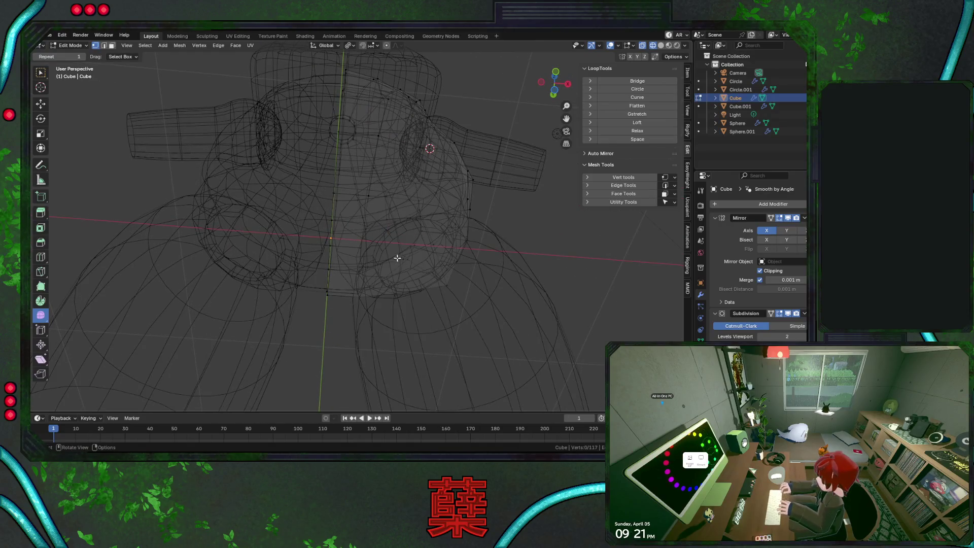
alt+click(394, 261)
alt+click(382, 263)
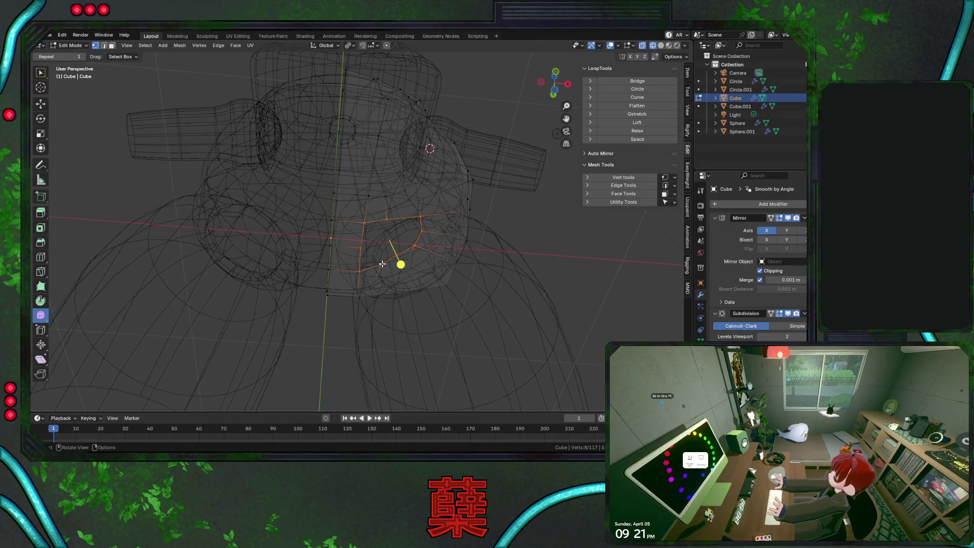
mouse_move(414, 229)
middle_down()
mouse_move(353, 286)
mouse_move(343, 261)
mouse_move(394, 269)
middle_up()
Select an edge on the torso's hip-hole loop in solid shading, then leave edit mode
key(r)
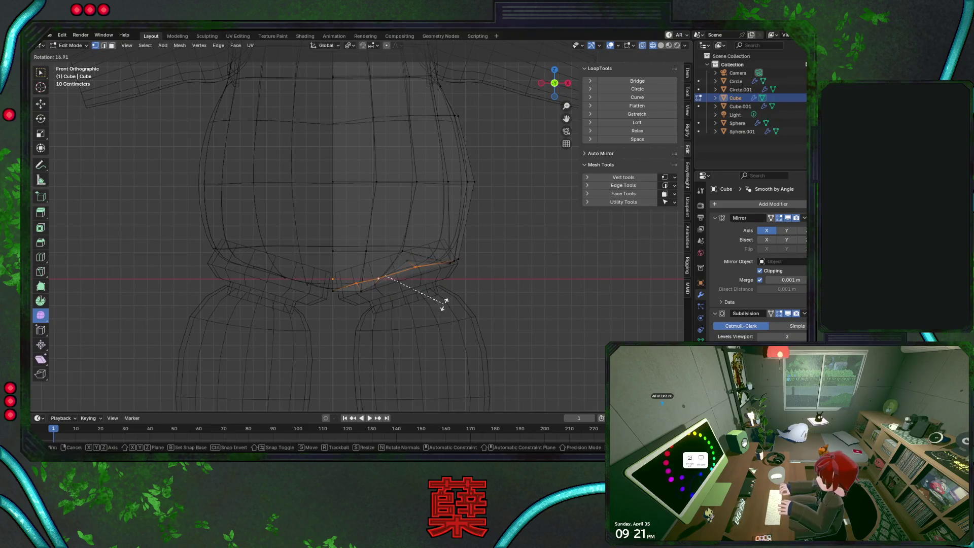
key(Escape)
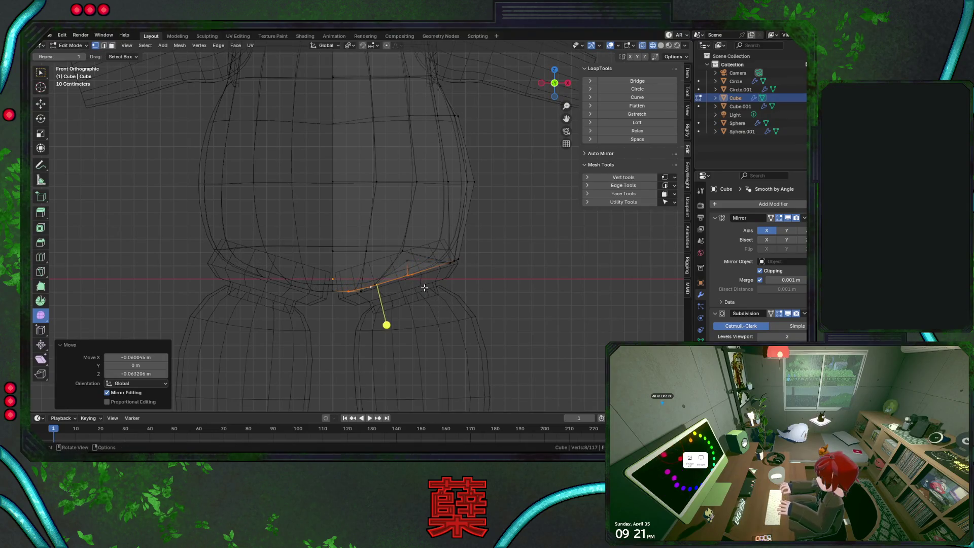
click(408, 262)
key(shift+z)
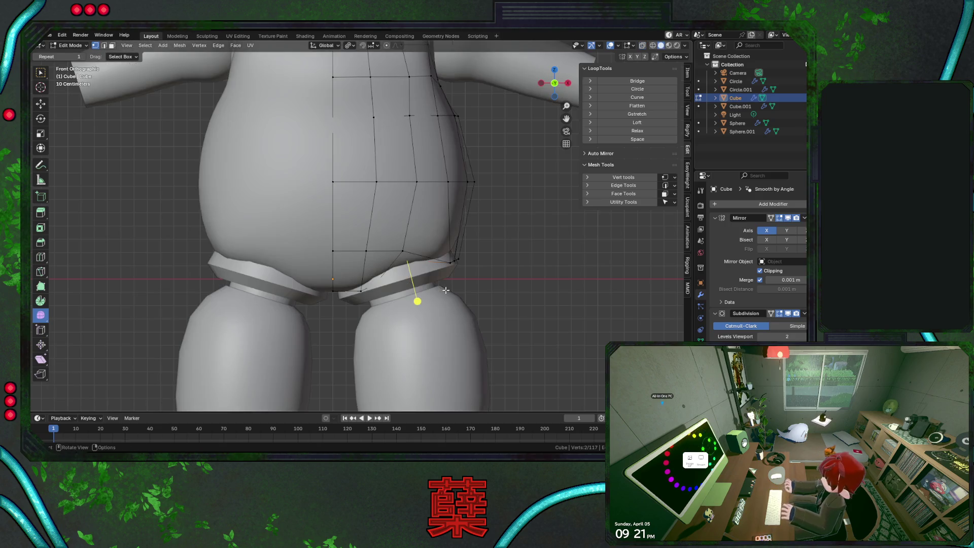
key(Tab)
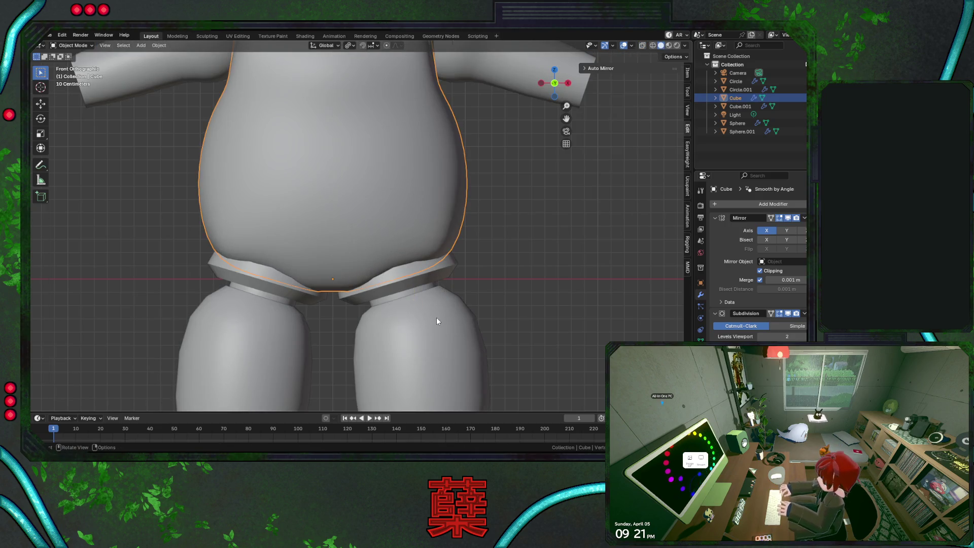
Hide the legs and shorts ring, then inspect the torso's underside in edit mode
click(437, 319)
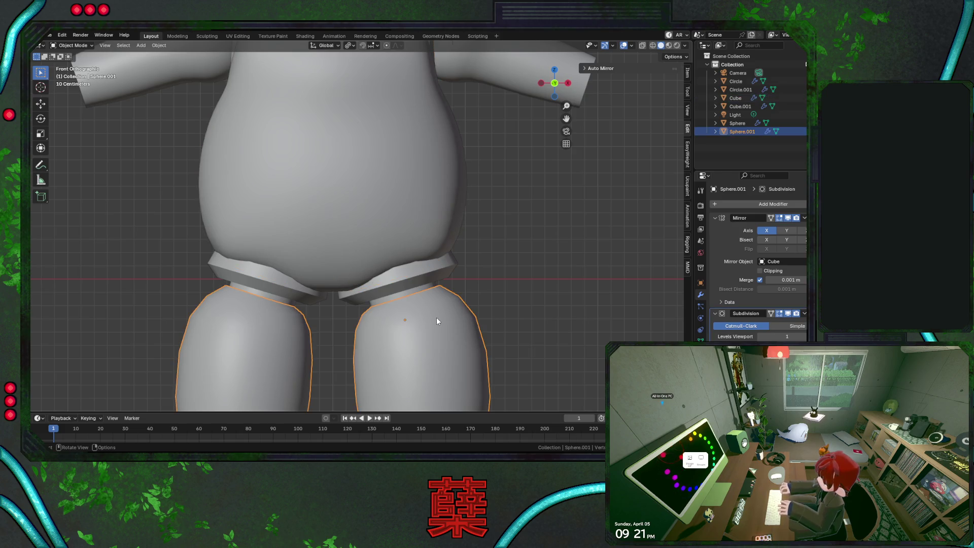
key(h)
click(425, 290)
key(h)
click(412, 269)
key(Tab)
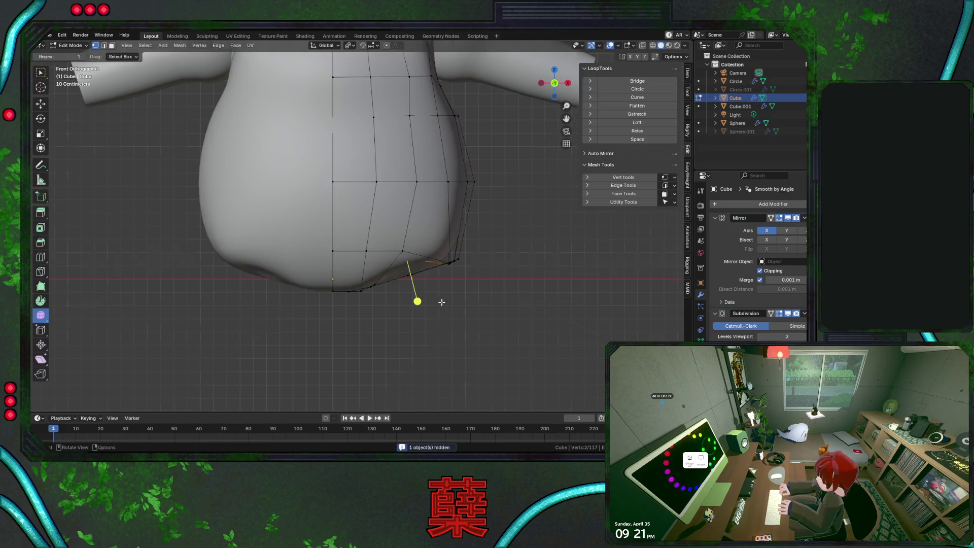
middle_drag(417, 300, 418, 228)
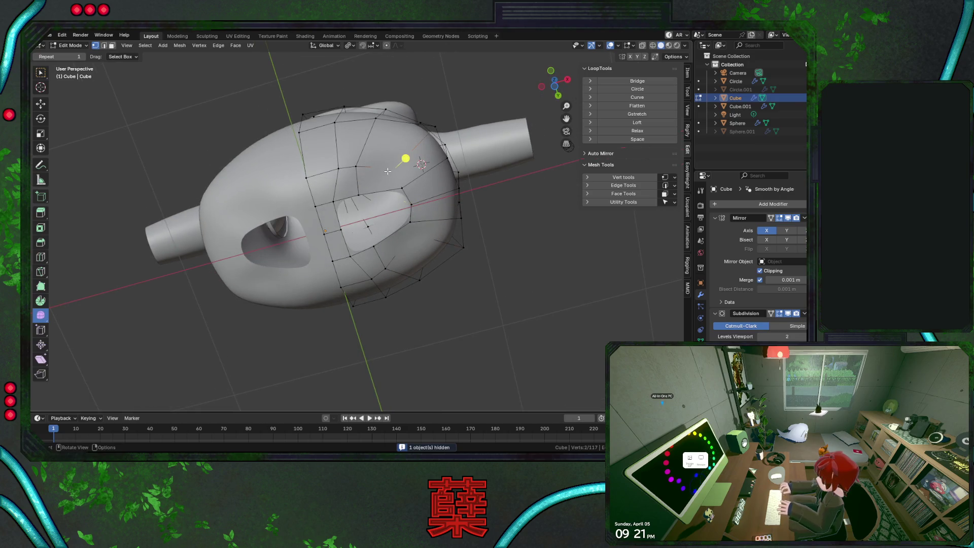
ctrl+click(385, 197)
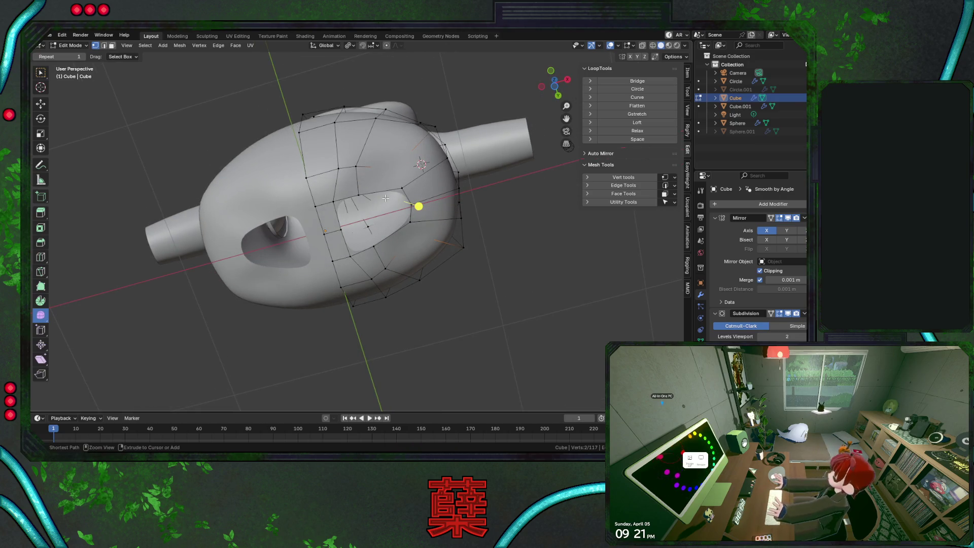
key(Tab)
Re-hide the legs, then undo so legs and shorts return, ending in object mode
scroll(385, 197, up, 5)
key(Tab)
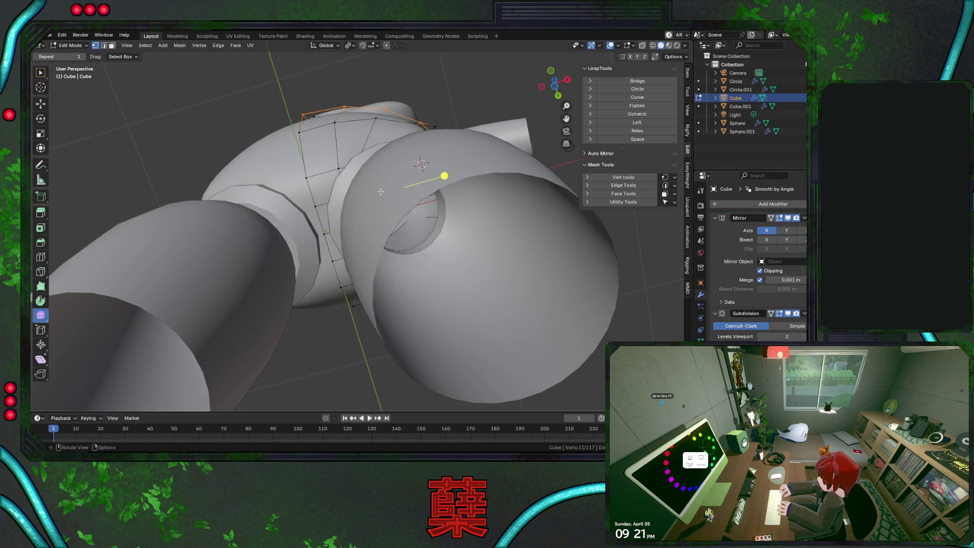
key(Tab)
click(383, 235)
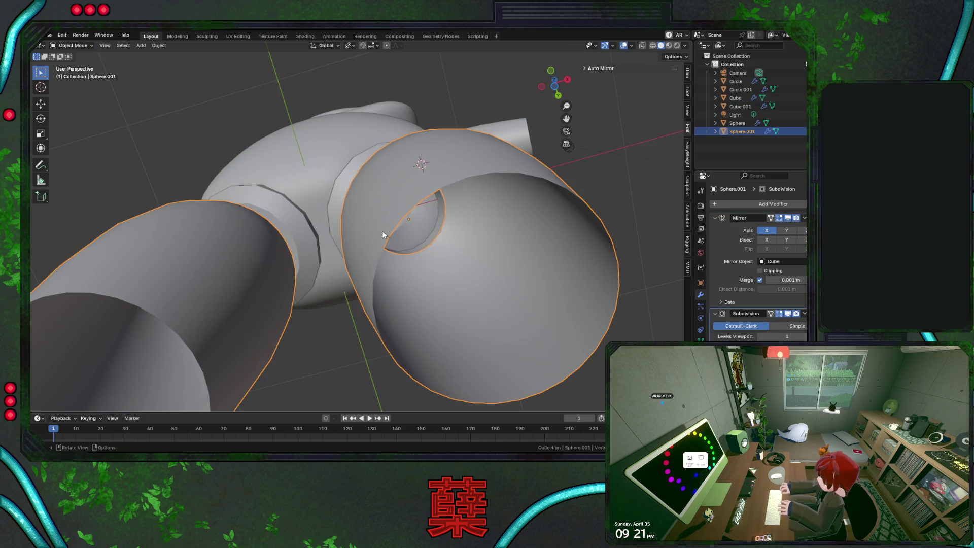
right_click(383, 235)
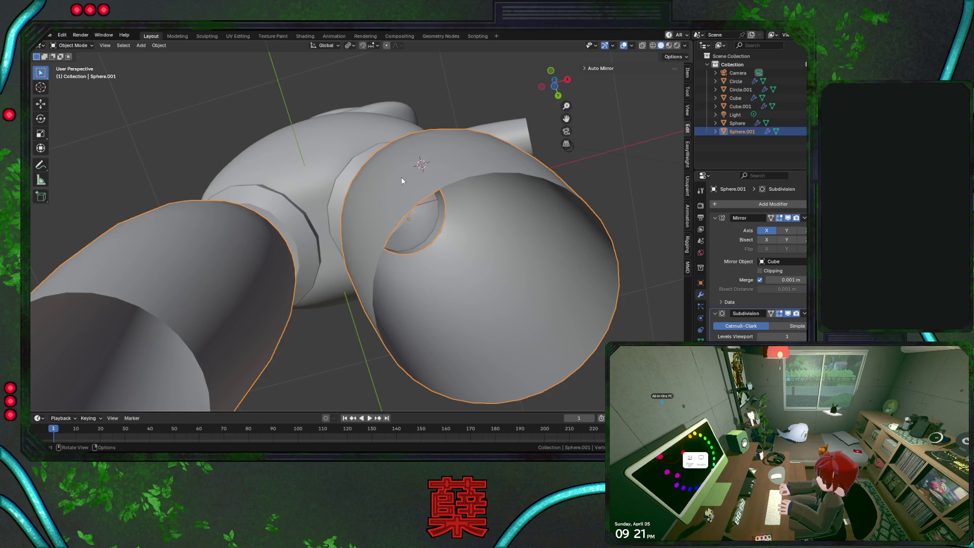
key(h)
click(380, 192)
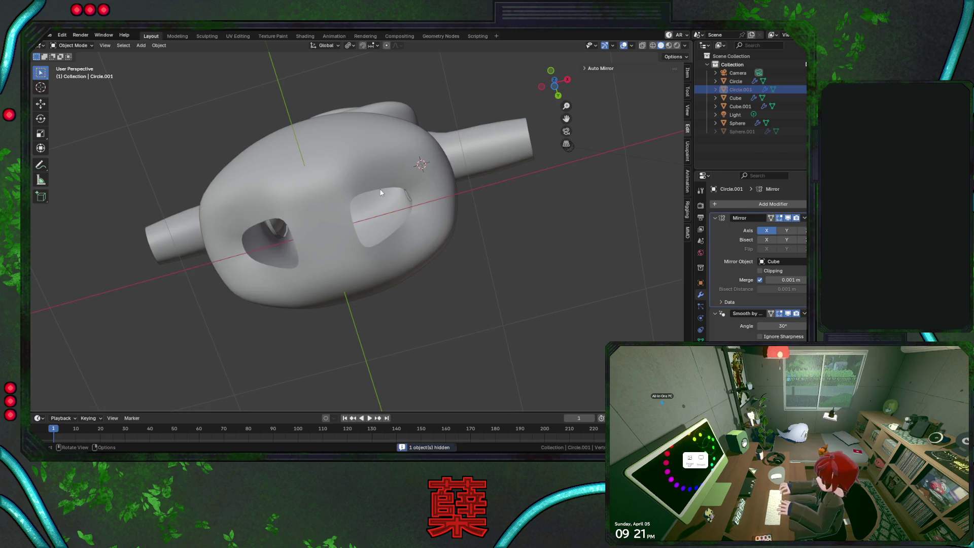
click(432, 233)
key(Tab)
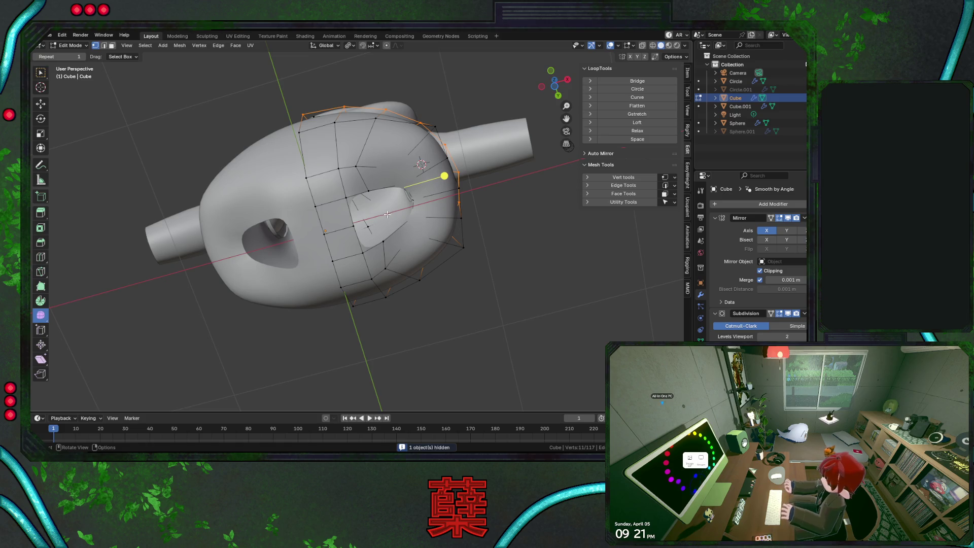
key(ctrl+z)
key(ctrl+z)
key(ctrl+z)
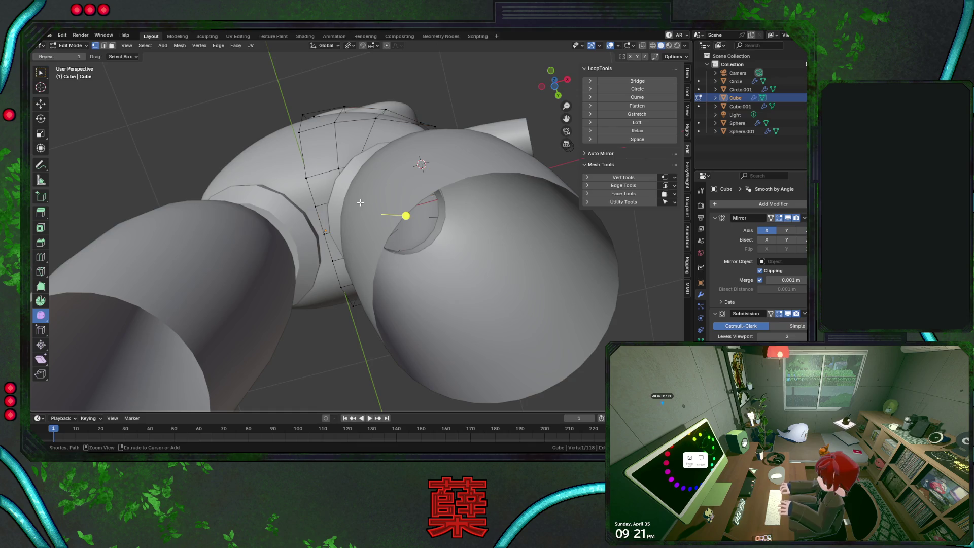
key(shift+z)
key(Tab)
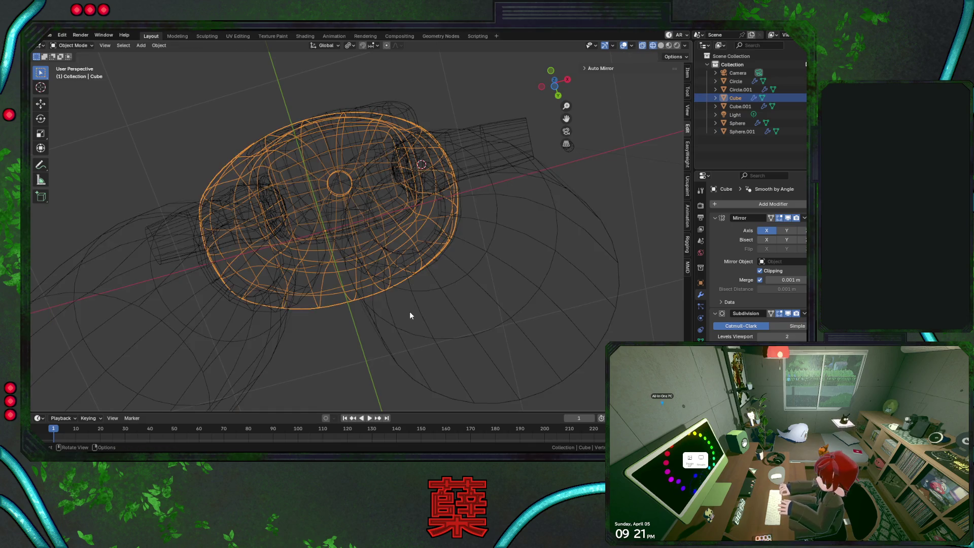
Hide the mirrored spheres (Sphere.001) and enter edit mode on the torso
click(410, 313)
key(Tab)
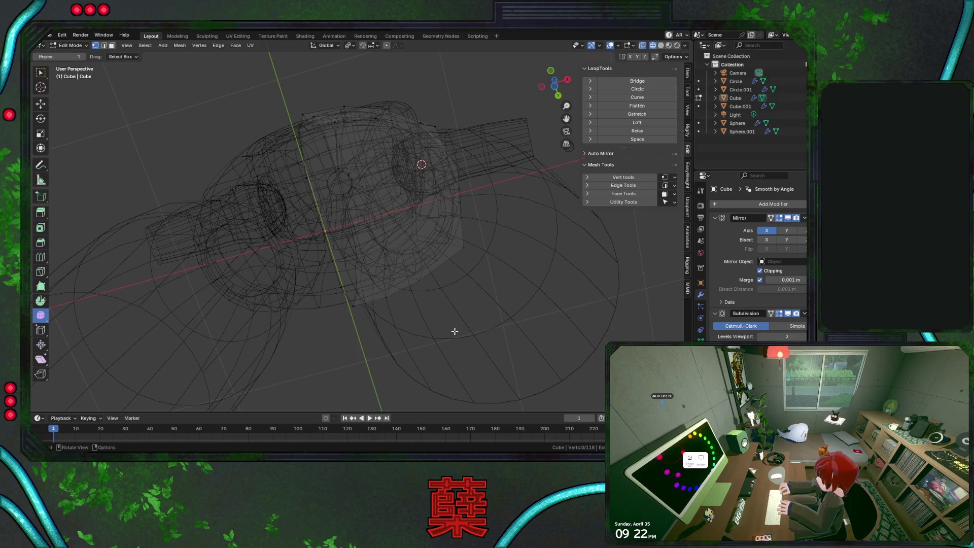
key(Tab)
click(466, 327)
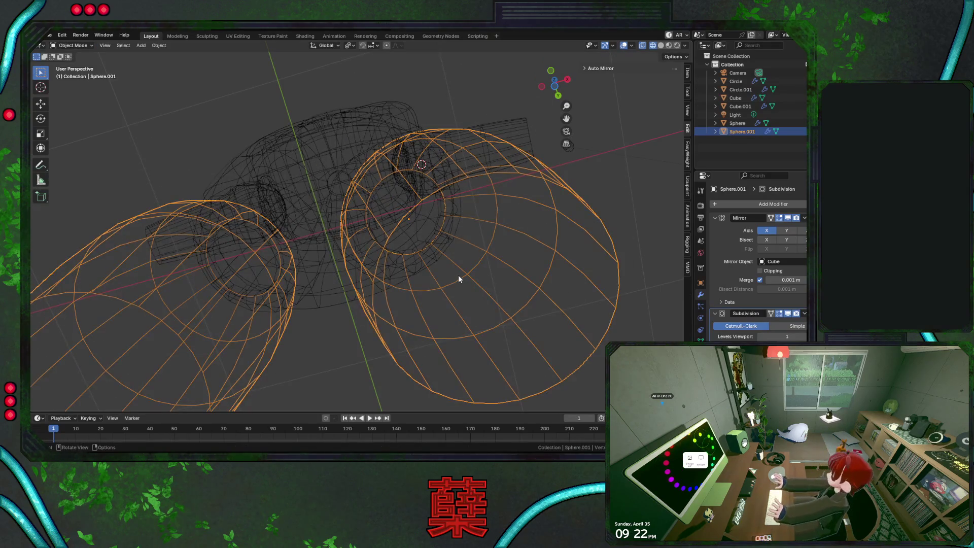
key(h)
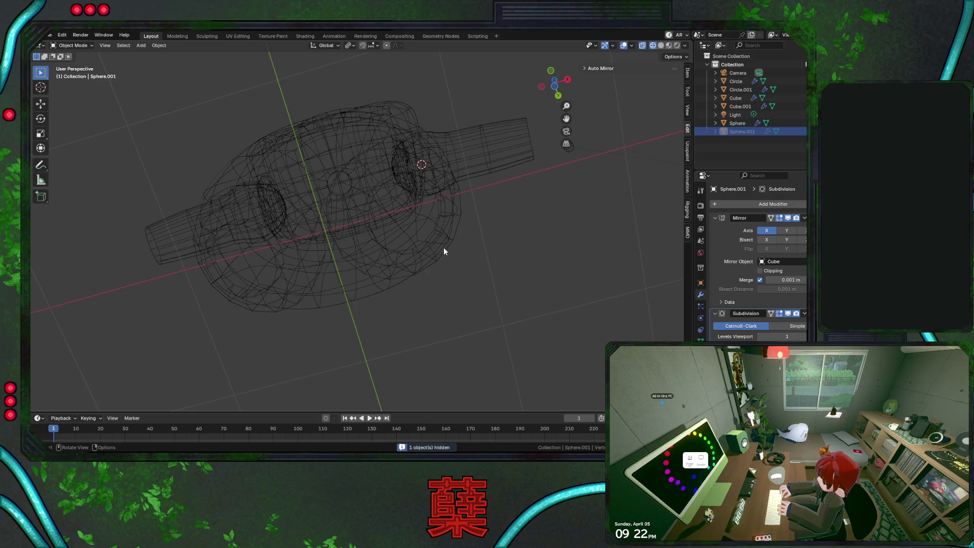
click(443, 247)
shift+click(449, 257)
key(shift+z)
click(428, 257)
key(Tab)
Pull the torso's bottom edge loop downward in a front wireframe view
click(404, 213)
scroll(404, 213, up, 3)
mouse_move(410, 268)
middle_down()
mouse_move(406, 279)
mouse_move(425, 290)
middle_up()
key(shift+z)
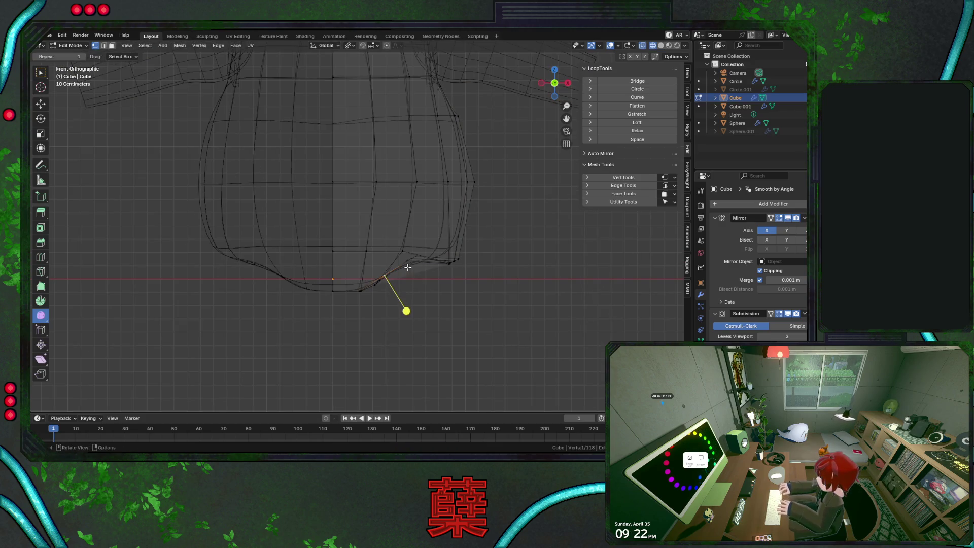
alt+click(406, 258)
alt+click(424, 298)
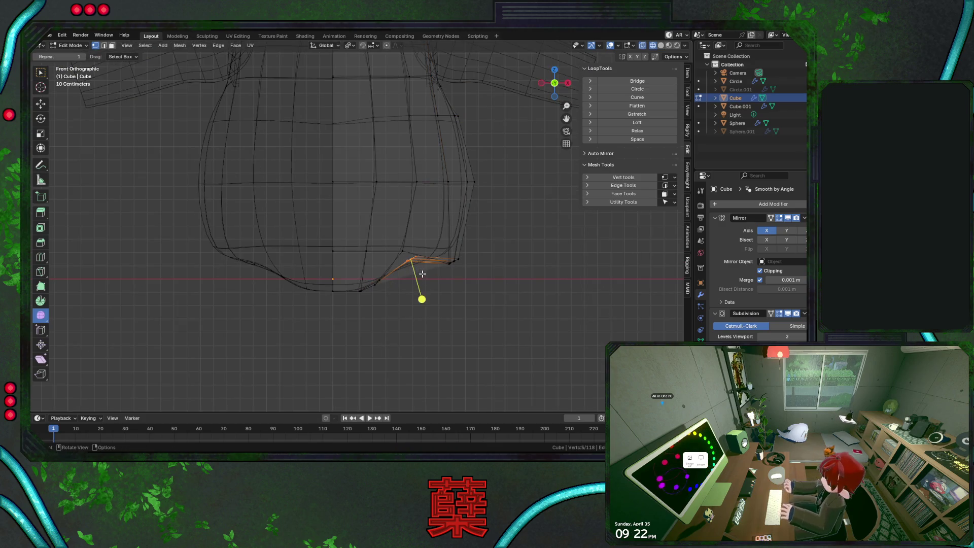
key(g)
click(429, 308)
key(s)
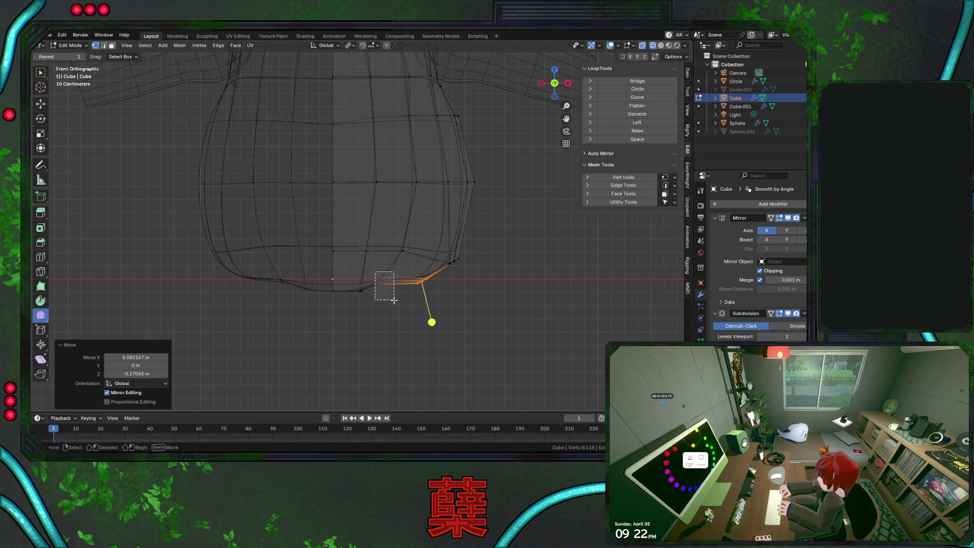
key(Escape)
key(g)
click(401, 311)
key(g)
click(426, 309)
Slide a right-side torso edge loop outward, then check it from the right in solid shading
key(shift+z)
alt+click(454, 271)
key(shift+z)
key(g)
key(g)
click(494, 251)
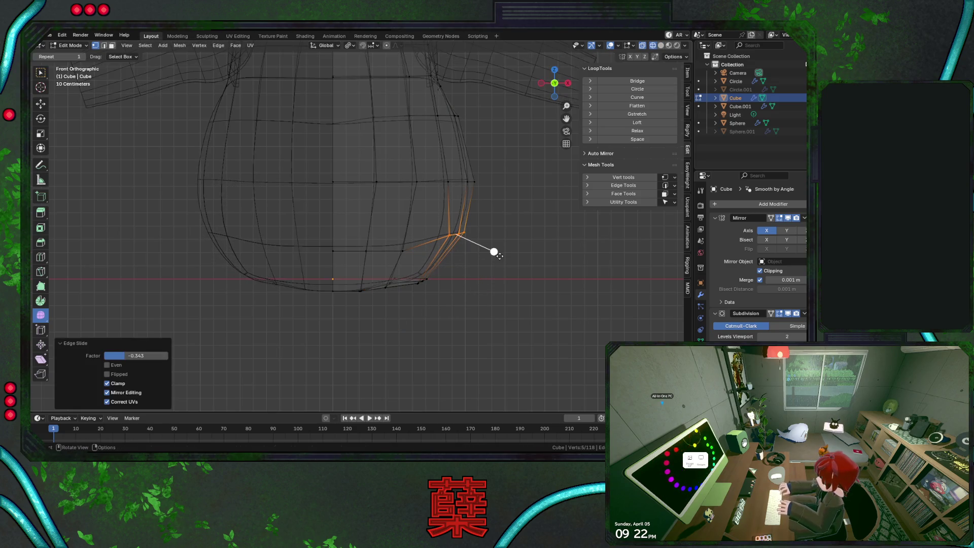
key(g)
key(x)
key(Escape)
key(alt+a)
key(KP_3)
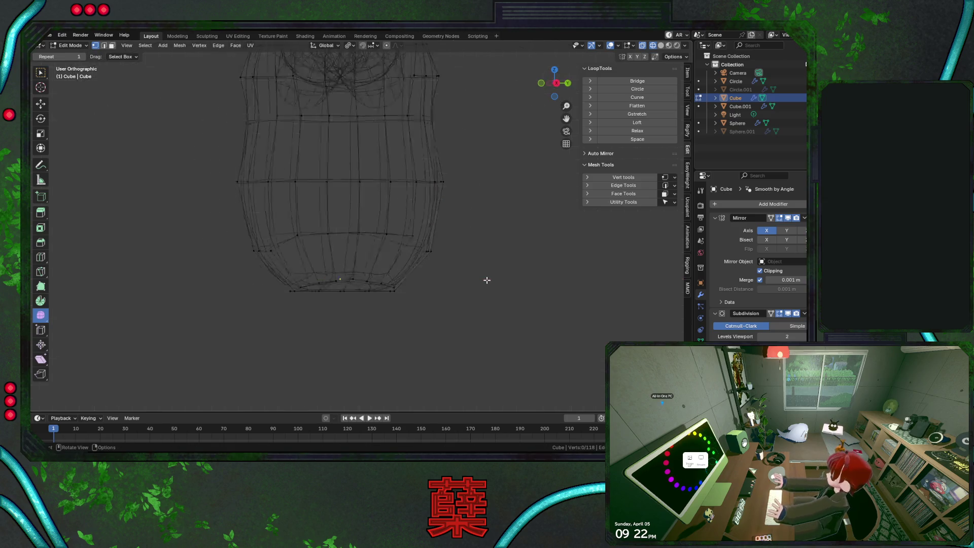
key(shift+z)
key(Tab)
key(Tab)
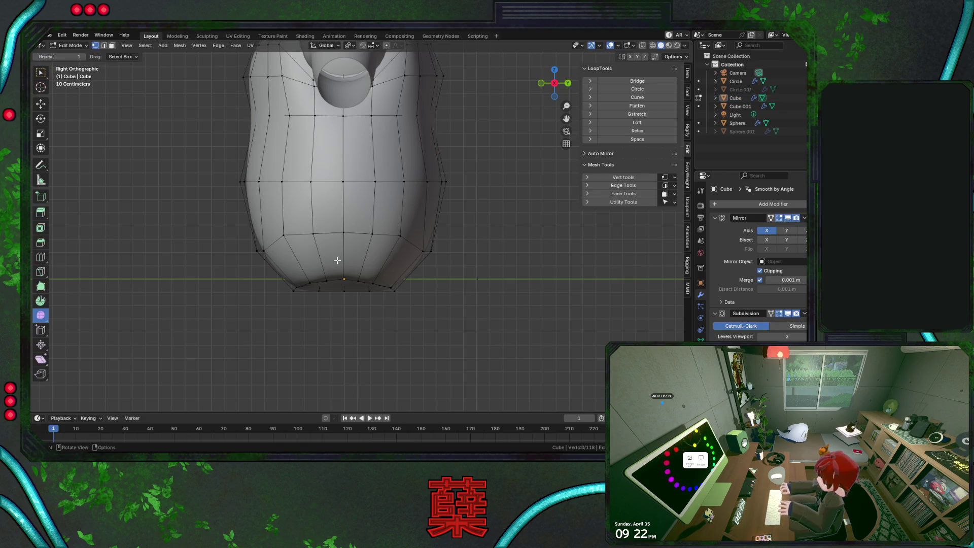
Raise several lower-torso vertices along Z to round the belly's bottom
mouse_move(365, 252)
middle_down()
mouse_move(412, 233)
mouse_move(435, 198)
mouse_move(348, 254)
mouse_move(318, 245)
mouse_move(347, 255)
mouse_move(332, 250)
middle_up()
click(319, 245)
key(shift+v)
key(g)
key(z)
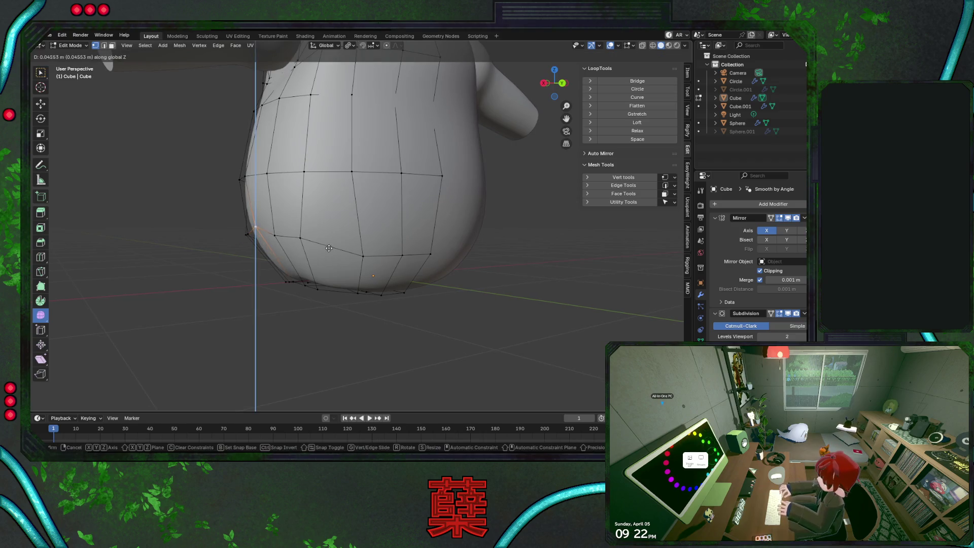
click(328, 248)
key(shift+v)
key(g)
key(z)
click(283, 245)
key(shift+v)
middle_drag(283, 246, 304, 230)
key(g)
key(z)
click(317, 237)
key(shift+v)
key(Escape)
Select a path of side vertices, smooth them and move them outward along X
mouse_move(433, 289)
middle_down()
mouse_move(432, 224)
mouse_move(394, 212)
mouse_move(436, 211)
mouse_move(428, 218)
middle_up()
click(428, 217)
ctrl+shift+click(430, 236)
key(shift+v)
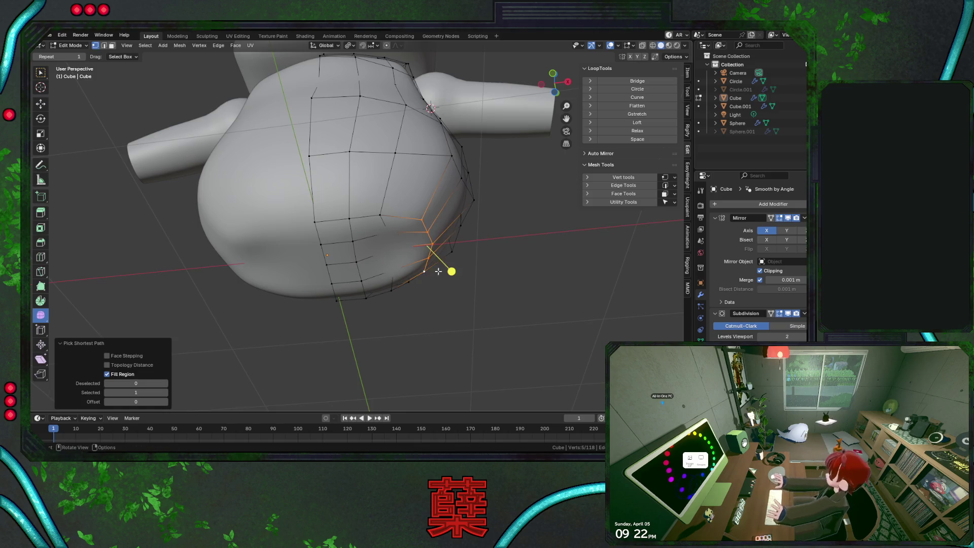
key(Escape)
click(520, 285)
key(g)
key(x)
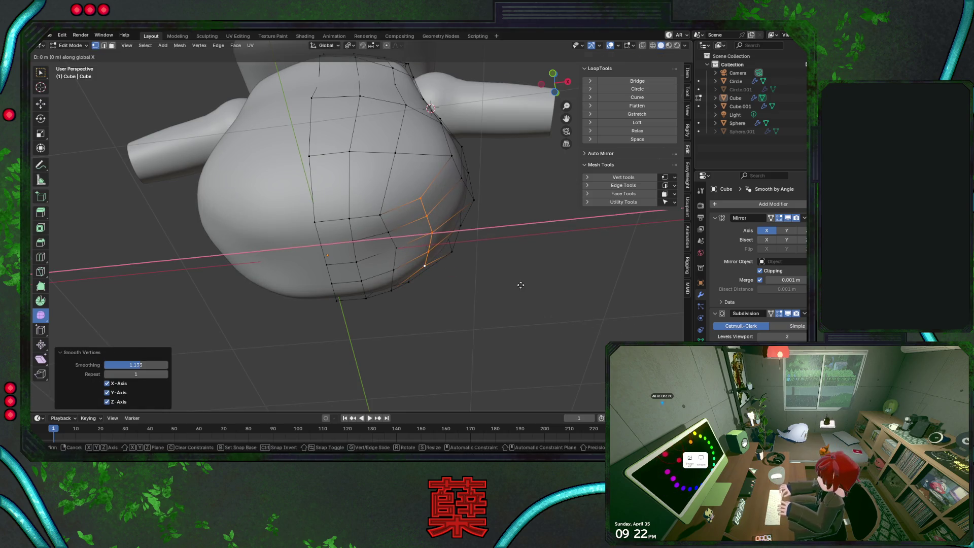
click(536, 285)
Scale the selected lower loop up to widen the belly
key(KP_1)
mouse_move(528, 285)
middle_down()
mouse_move(431, 279)
mouse_move(370, 214)
mouse_move(455, 226)
mouse_move(401, 244)
mouse_move(409, 243)
mouse_move(376, 229)
mouse_move(295, 251)
middle_up()
key(s)
click(455, 271)
Select three torso vertices and review the torso from above and the front
click(344, 204)
shift+click(296, 250)
shift+click(350, 256)
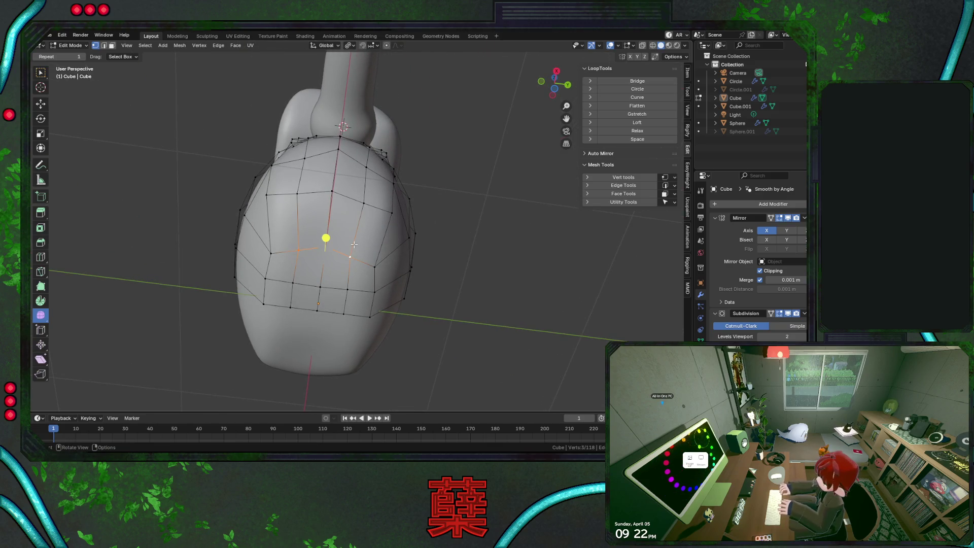
middle_drag(297, 222, 381, 239)
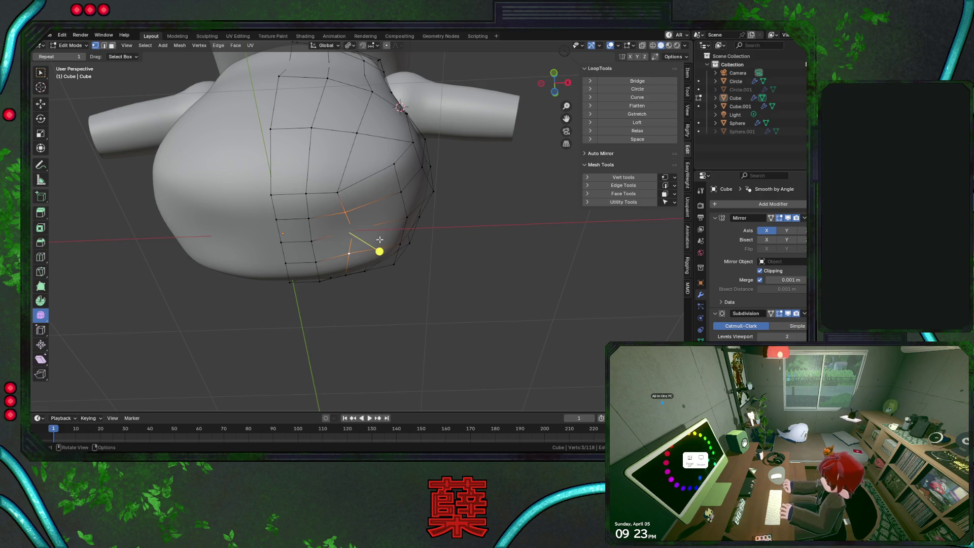
key(KP_1)
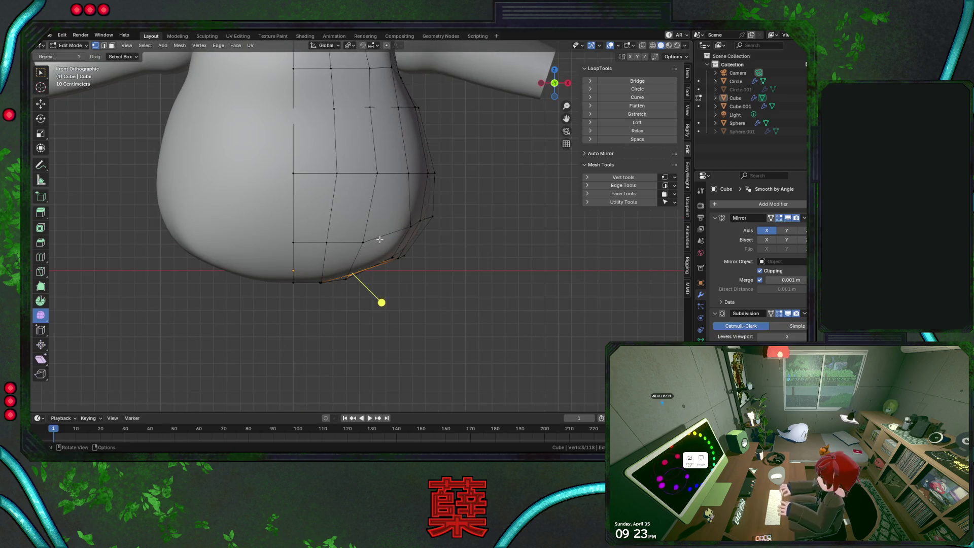
scroll(387, 241, down, 5)
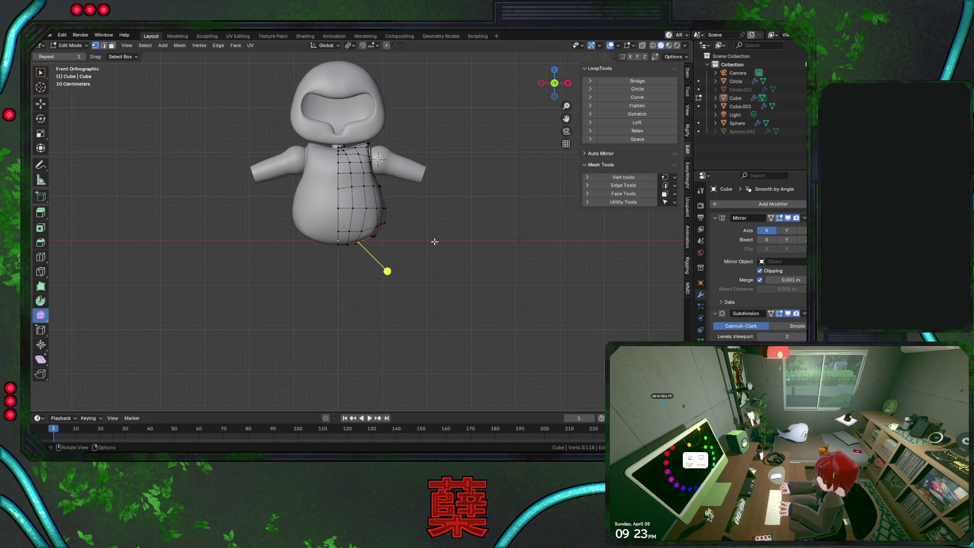
scroll(434, 245, up, 4)
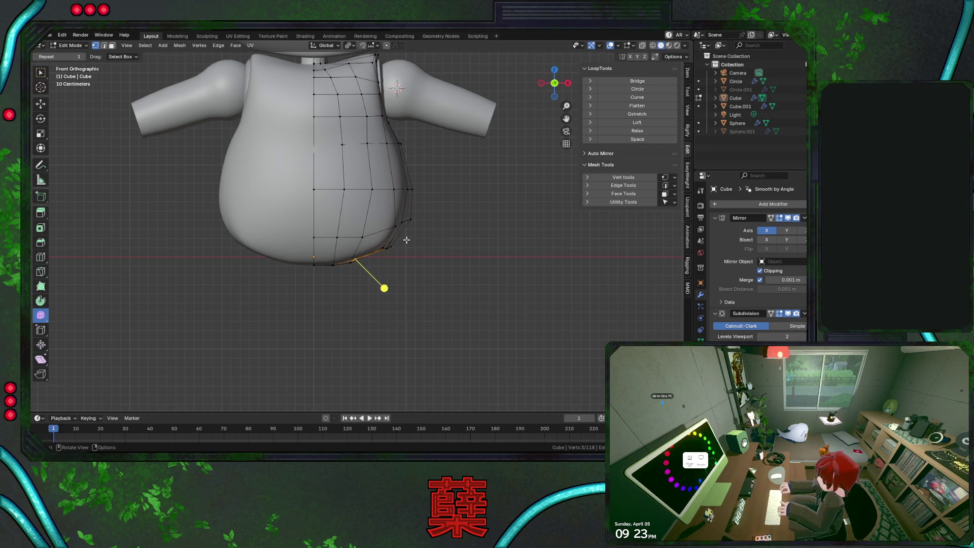
Delete the three selected vertices on the torso's underside to open a hole
middle_drag(384, 231, 359, 167)
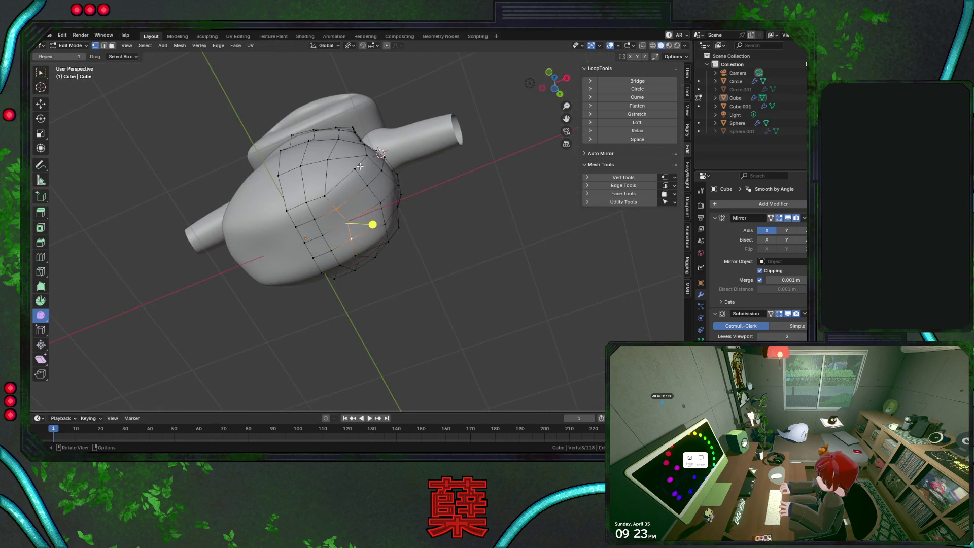
middle_drag(396, 198, 367, 223)
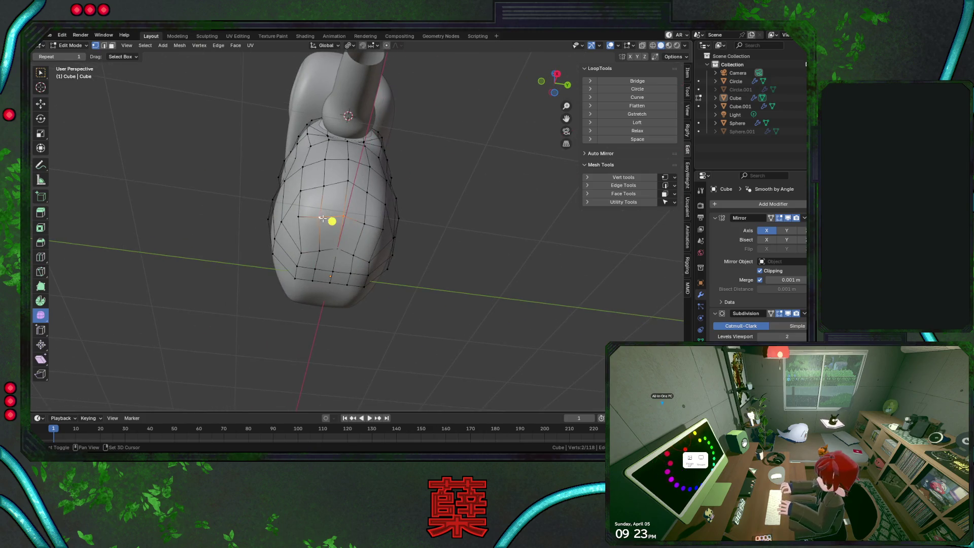
right_click(340, 222)
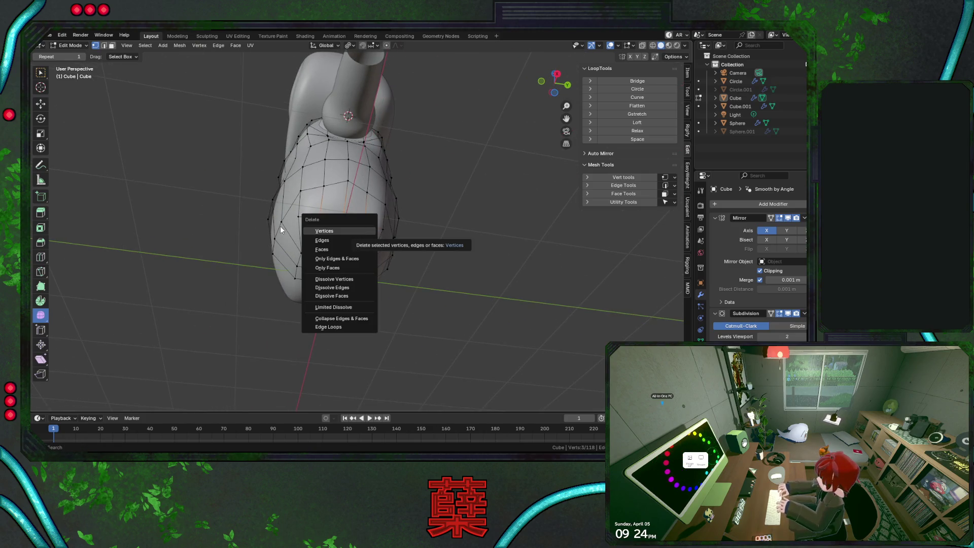
key(Escape)
mouse_move(297, 230)
middle_down()
mouse_move(385, 225)
mouse_move(377, 227)
middle_up()
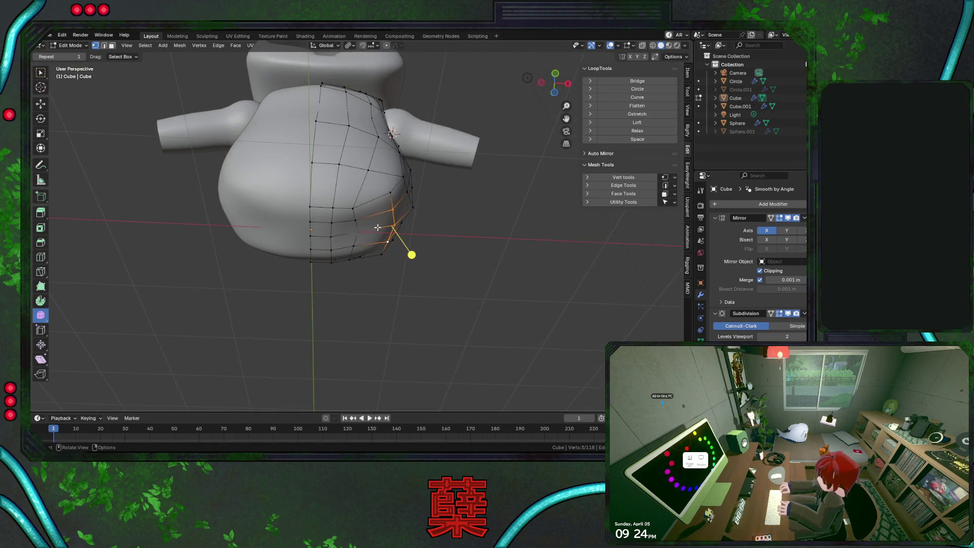
mouse_move(418, 228)
middle_down()
mouse_move(349, 267)
mouse_move(370, 235)
mouse_move(338, 240)
middle_up()
key(x)
click(370, 234)
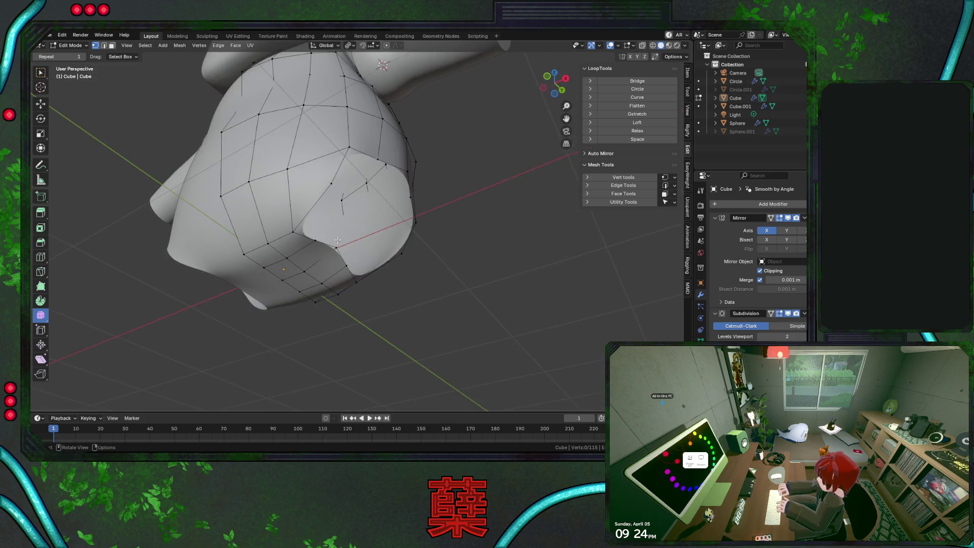
Delete two more vertices beside the opening to widen it
alt+click(351, 274)
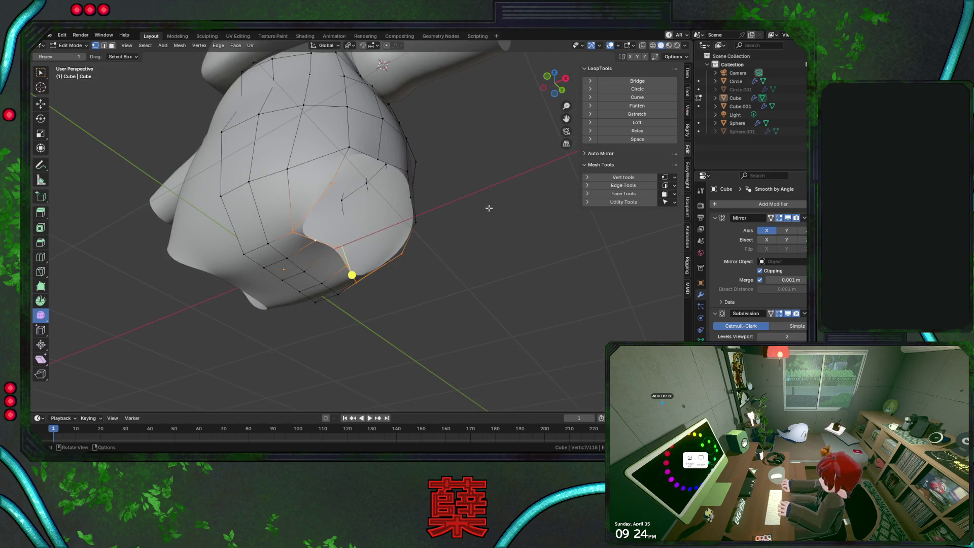
click(331, 183)
mouse_move(331, 183)
middle_down()
mouse_move(321, 174)
mouse_move(292, 180)
middle_up()
key(x)
click(374, 248)
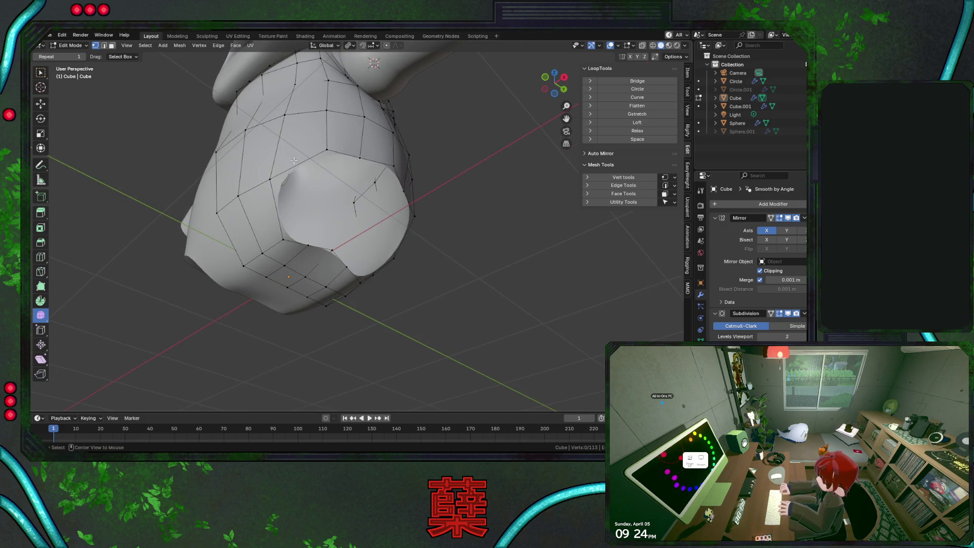
Make the hole's loop a circle with LoopTools and shrink it to 0.617
alt+click(383, 167)
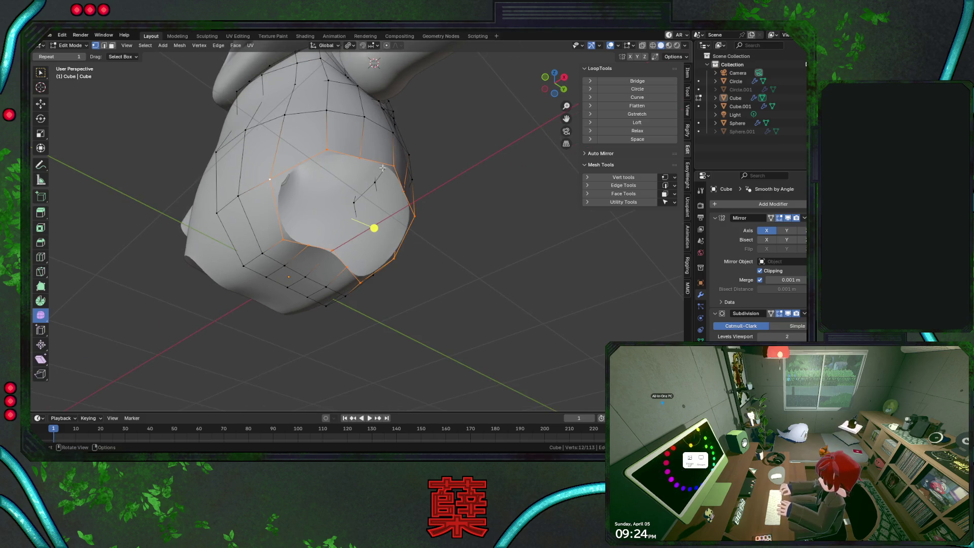
click(629, 89)
key(KP_1)
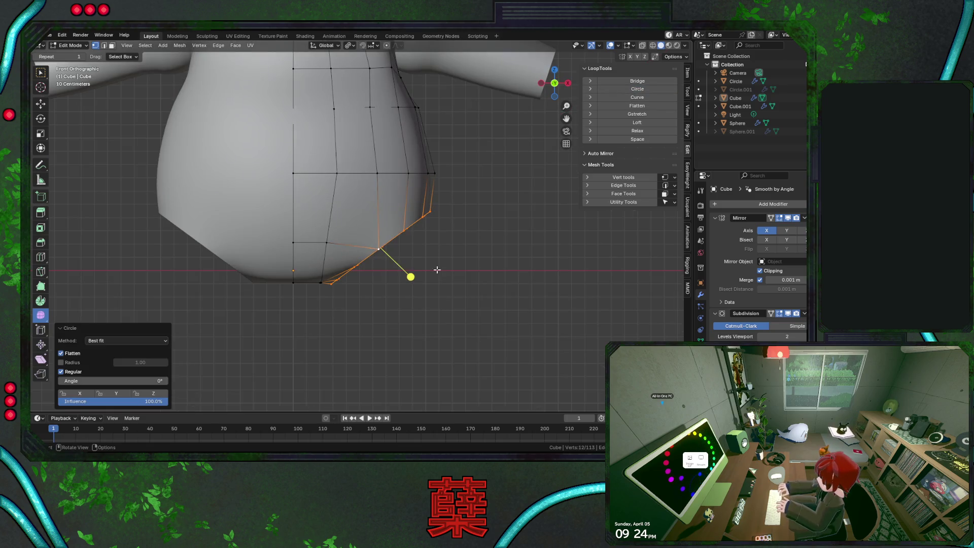
key(s)
click(446, 247)
Raise the opening 0.145 m along Z and tilt it -9.19°
key(g)
key(z)
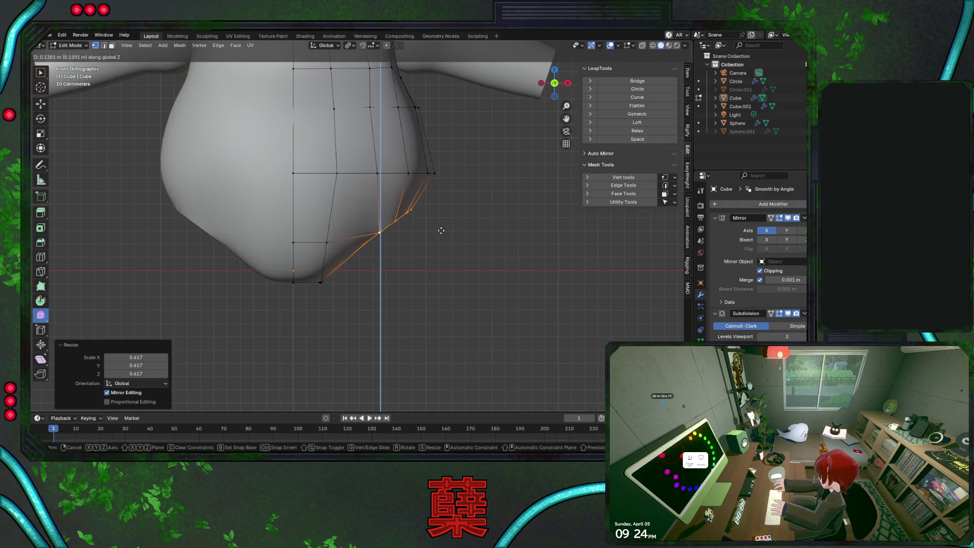
click(463, 228)
key(r)
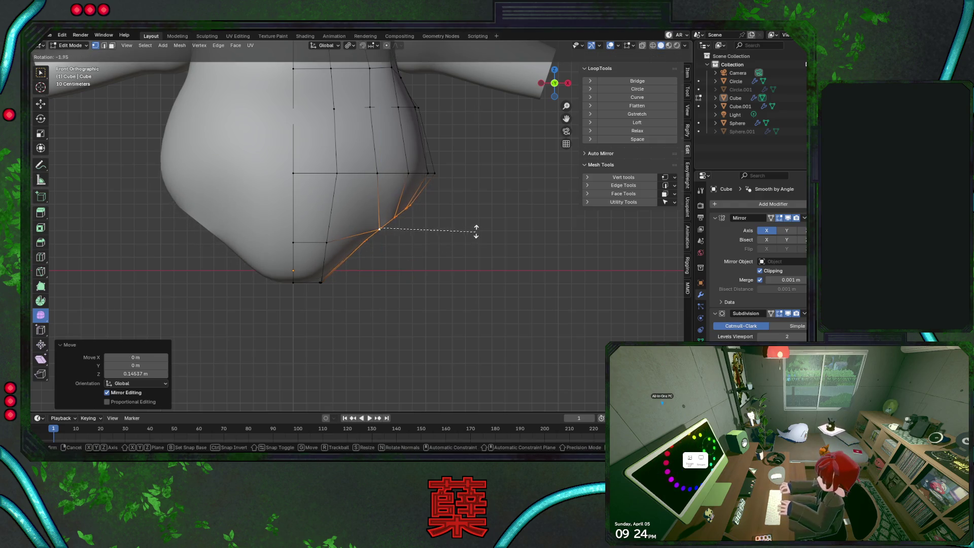
click(471, 218)
Shift the opening -0.076 along X, then view the character from the right in object mode
key(g)
key(x)
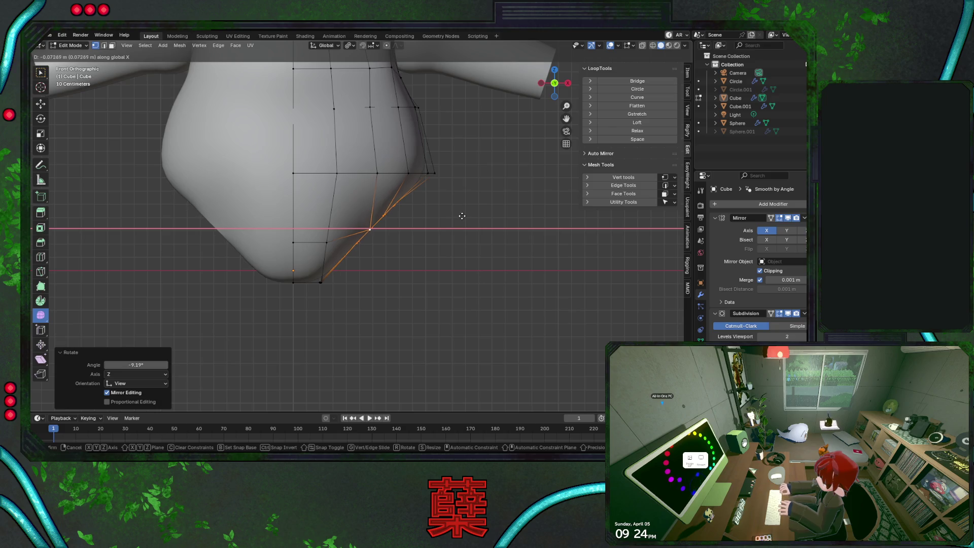
click(459, 217)
scroll(447, 206, down, 3)
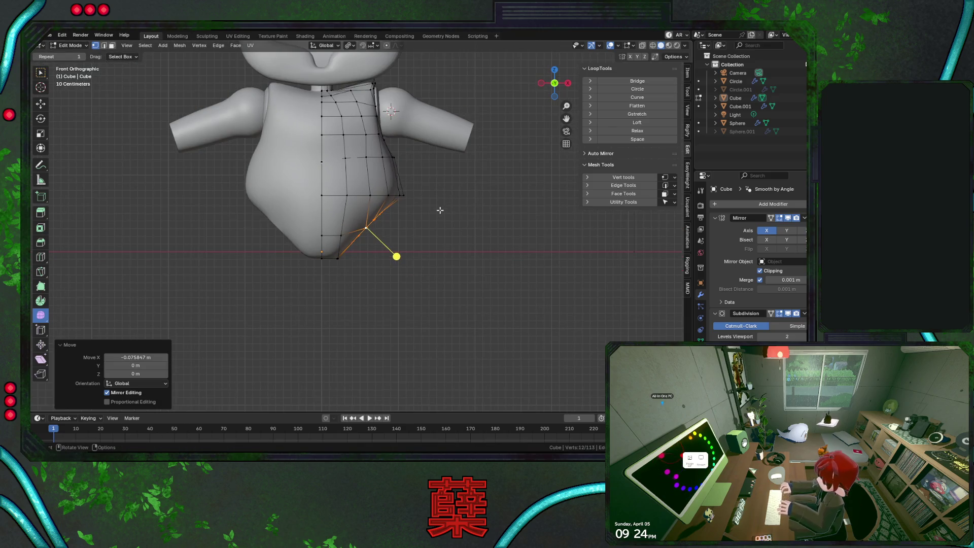
scroll(440, 210, up, 2)
scroll(439, 210, down, 4)
key(Tab)
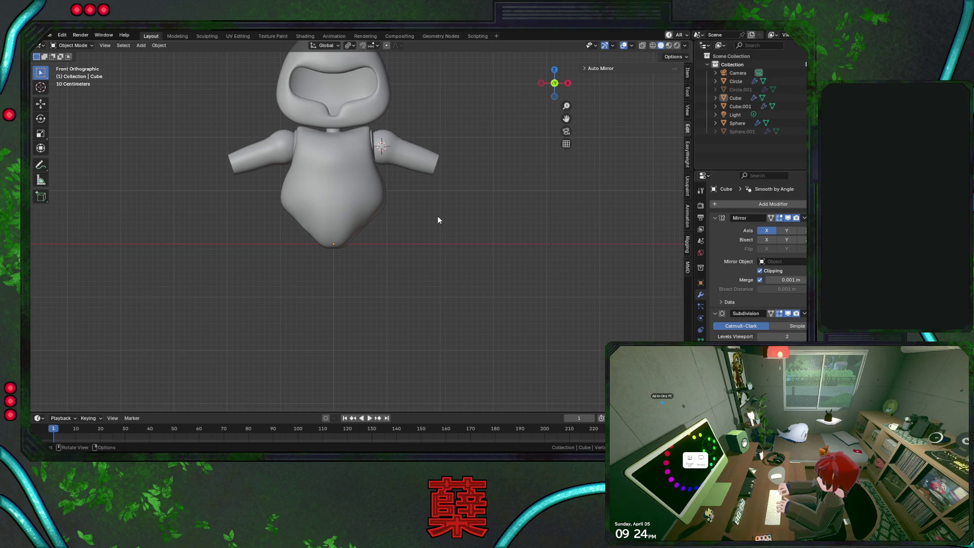
key(KP_3)
Enlarge the torso's hip opening loop to about 1.3×, checking it from the front
key(Tab)
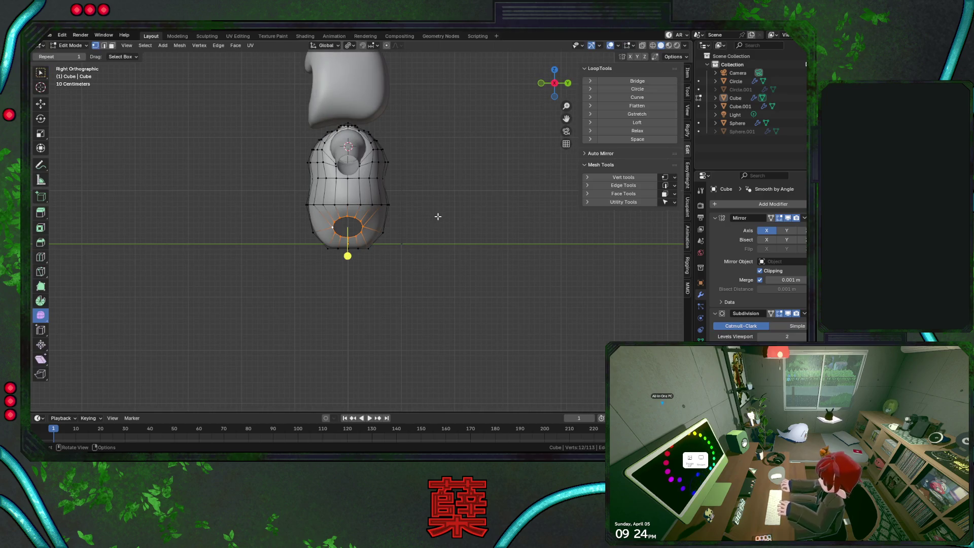
scroll(410, 215, up, 2)
key(s)
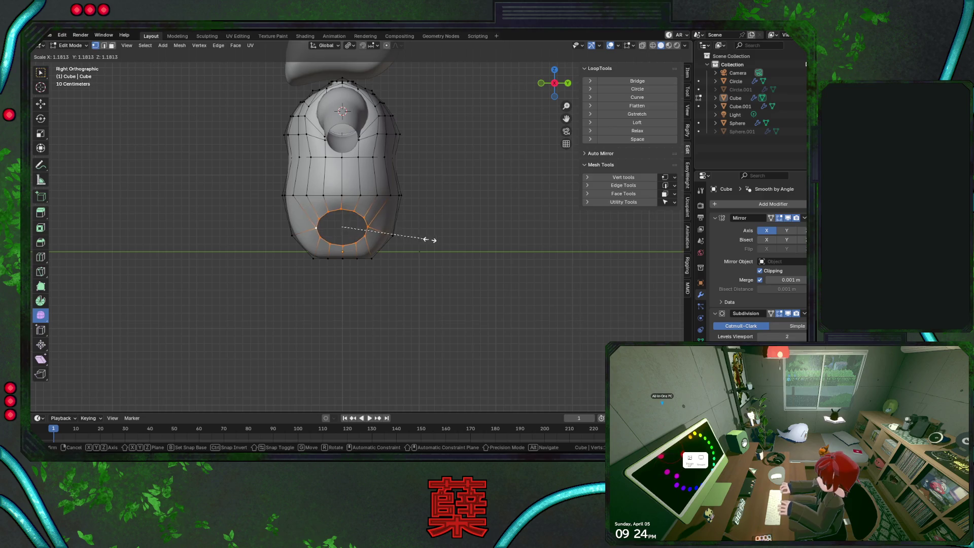
click(431, 239)
key(KP_1)
middle_drag(434, 241, 431, 243)
key(KP_1)
key(s)
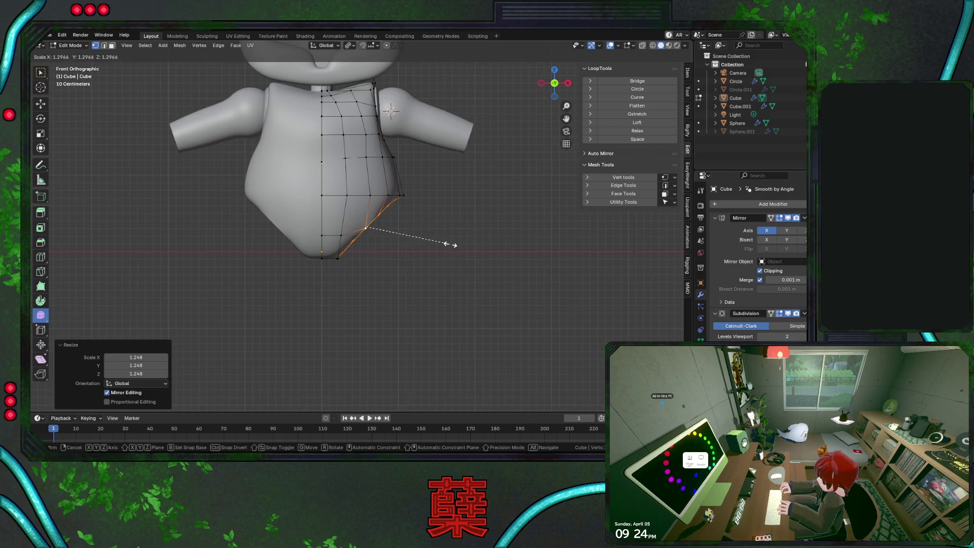
click(447, 245)
Tilt the hip opening slightly and lower it along Z
key(r)
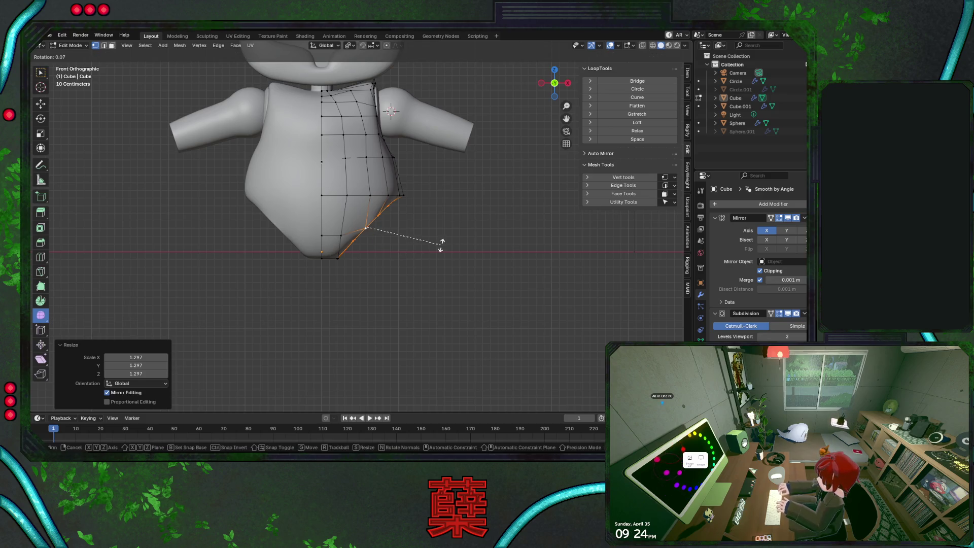
click(437, 244)
scroll(427, 246, up, 3)
key(g)
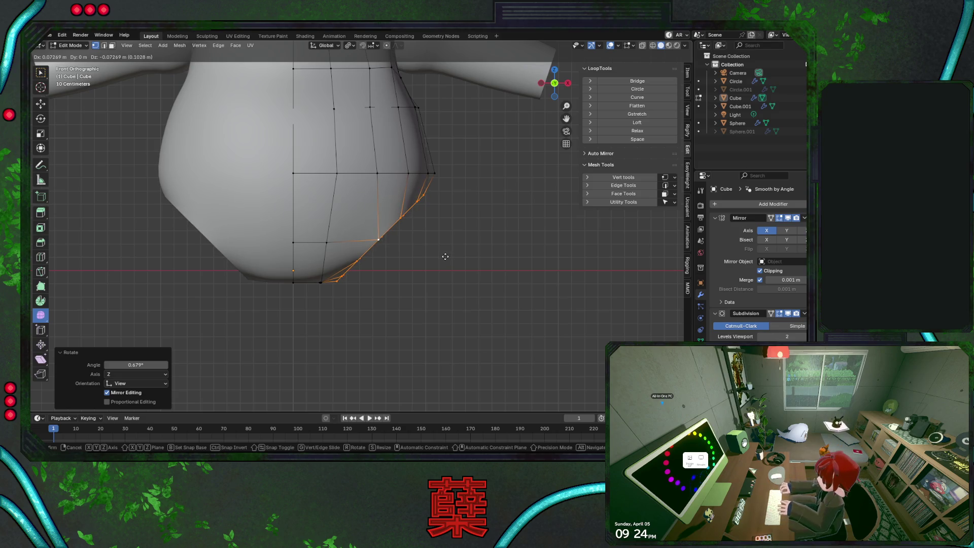
key(z)
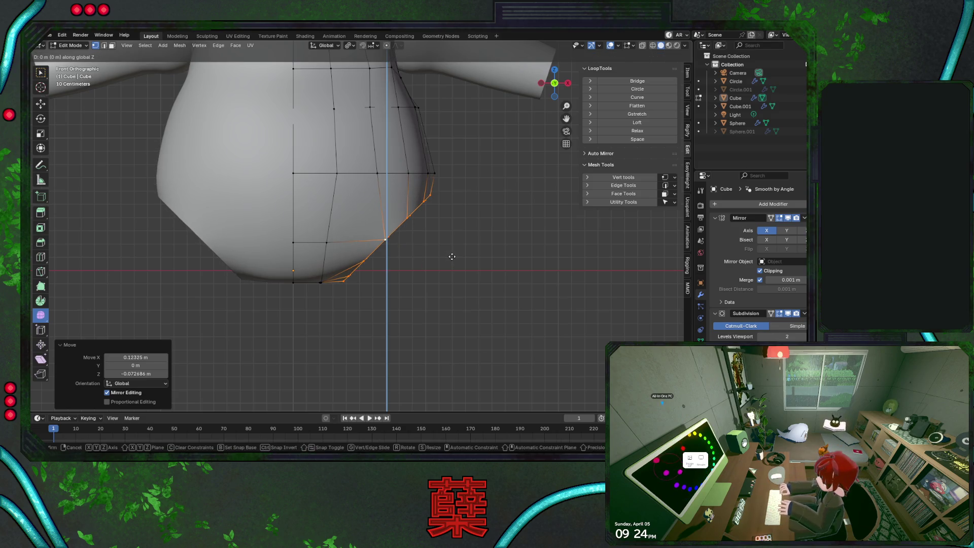
click(452, 257)
key(g)
key(x)
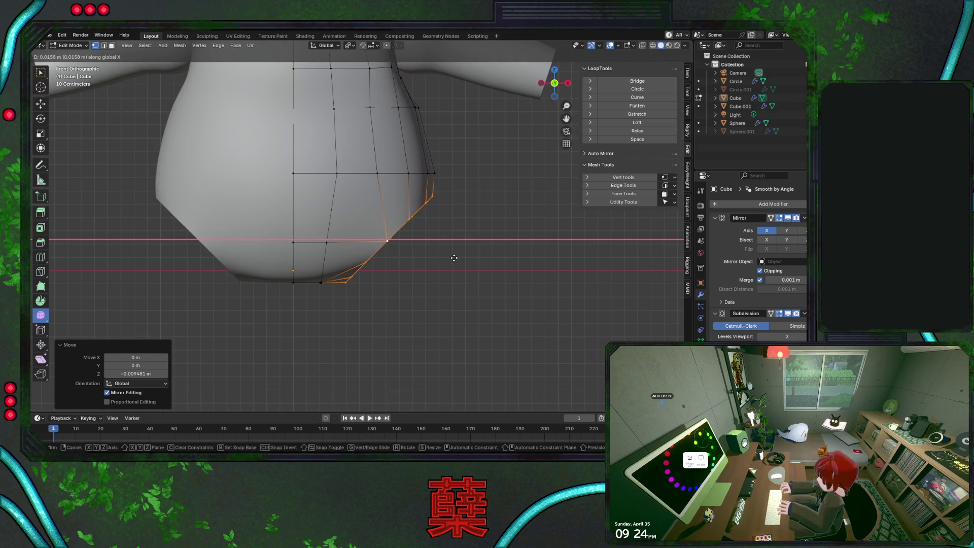
right_click(454, 257)
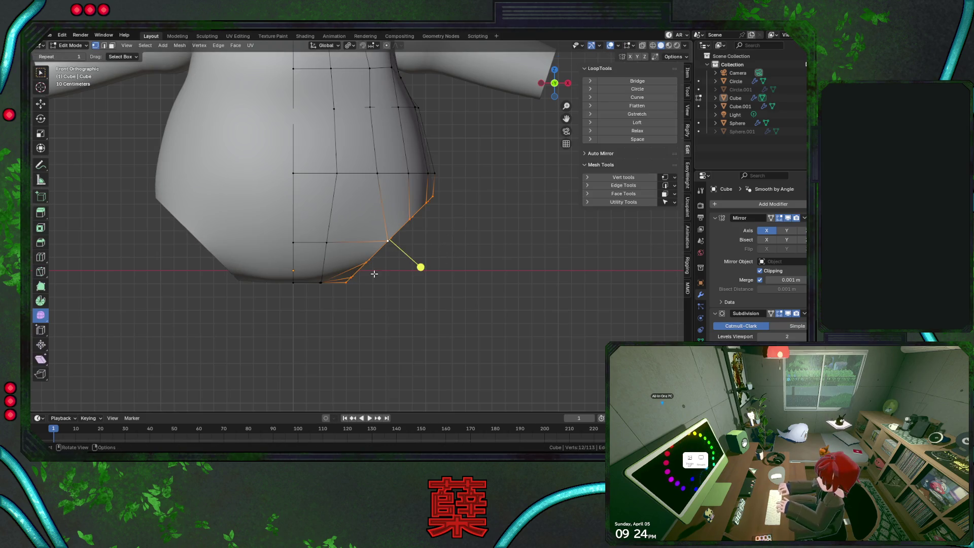
Check the torso from the side, then select the hip opening's rim loop
key(KP_3)
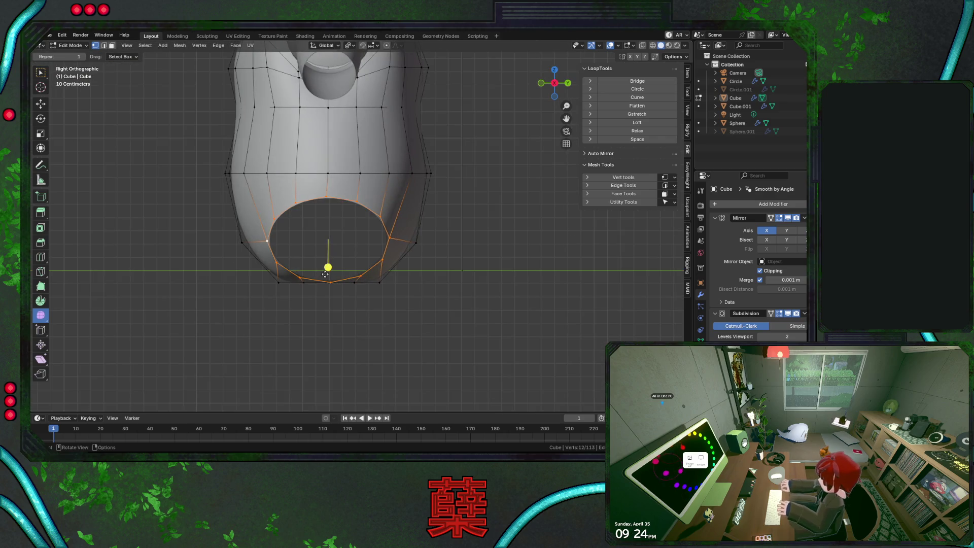
key(Tab)
middle_drag(442, 279, 420, 275)
key(KP_3)
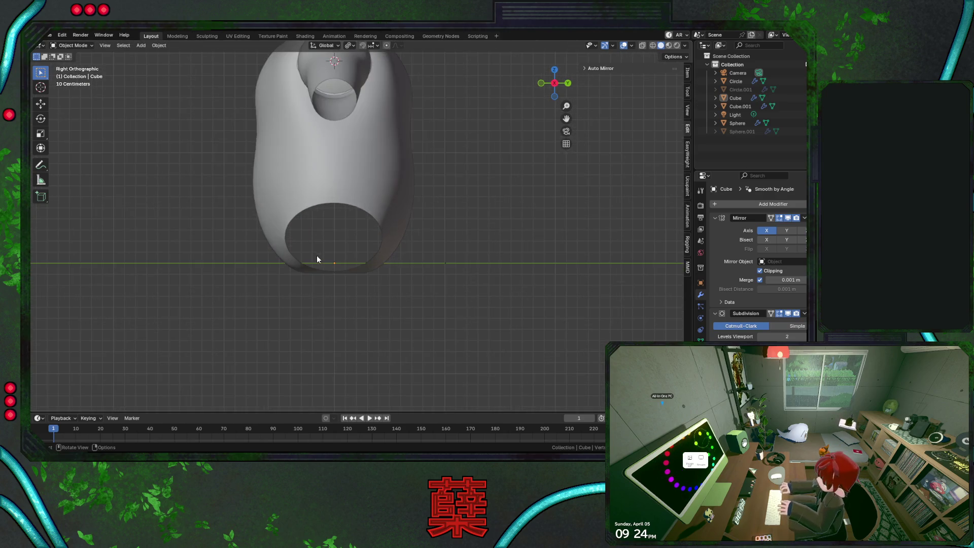
key(Tab)
alt+click(355, 267)
Extrude the opening's rim, shrink it inward to 0.904, and reposition it
key(e)
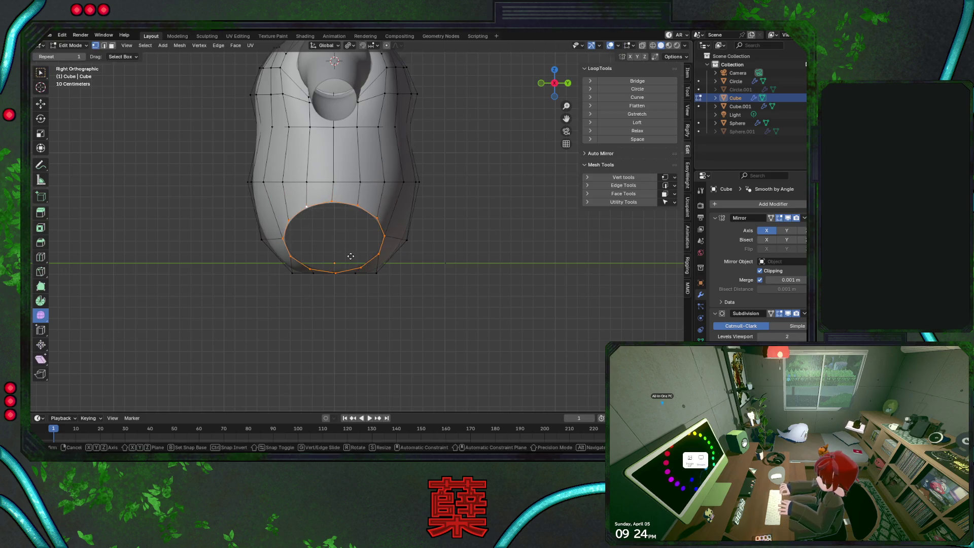
key(s)
click(424, 256)
key(KP_1)
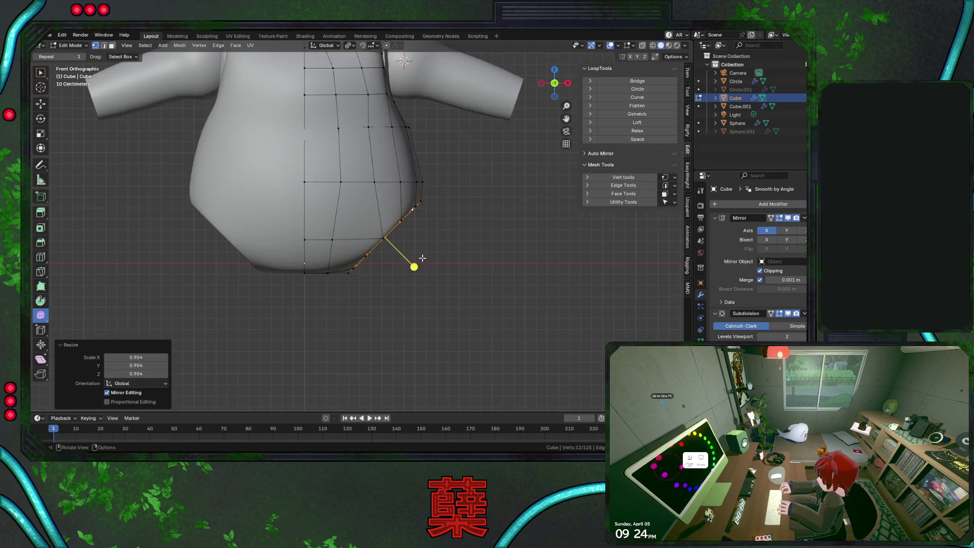
key(alt+z)
key(g)
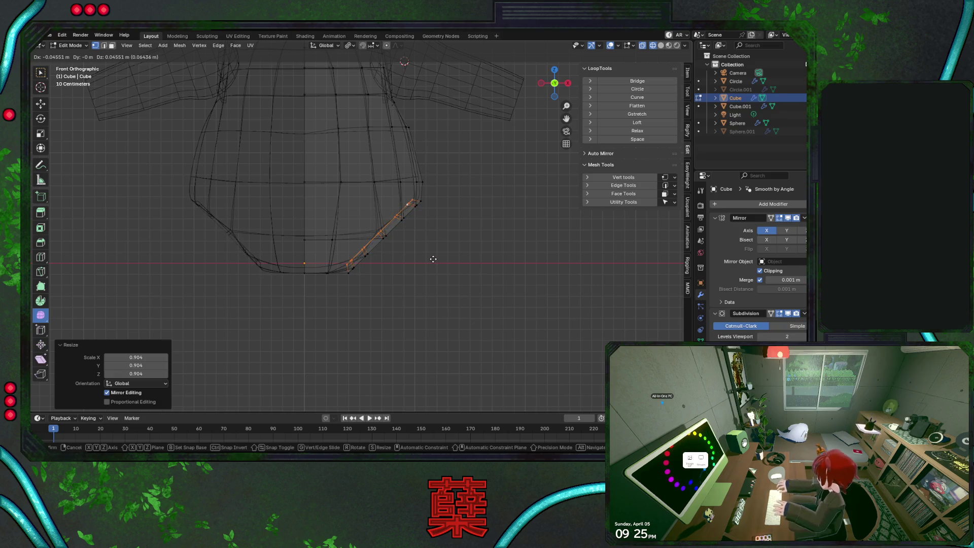
click(433, 258)
Apply Shade Auto Smooth to the torso
key(Tab)
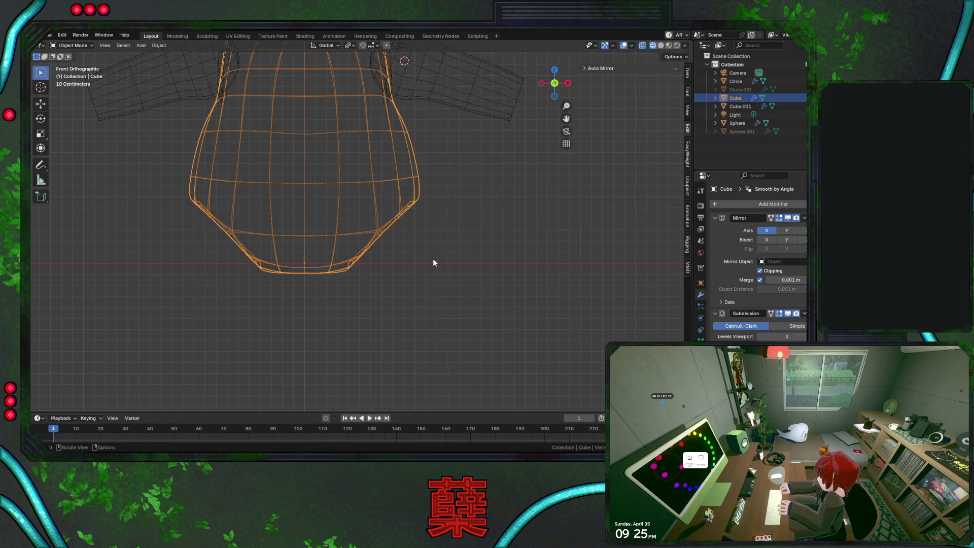
key(alt+z)
key(alt+a)
mouse_move(443, 256)
middle_down()
mouse_move(389, 268)
mouse_move(324, 233)
mouse_move(371, 203)
mouse_move(442, 235)
mouse_move(347, 260)
mouse_move(376, 209)
middle_up()
click(406, 220)
right_click(406, 221)
click(405, 232)
Enlarge the rim loop by 1.042 and check the torso from the front
key(Tab)
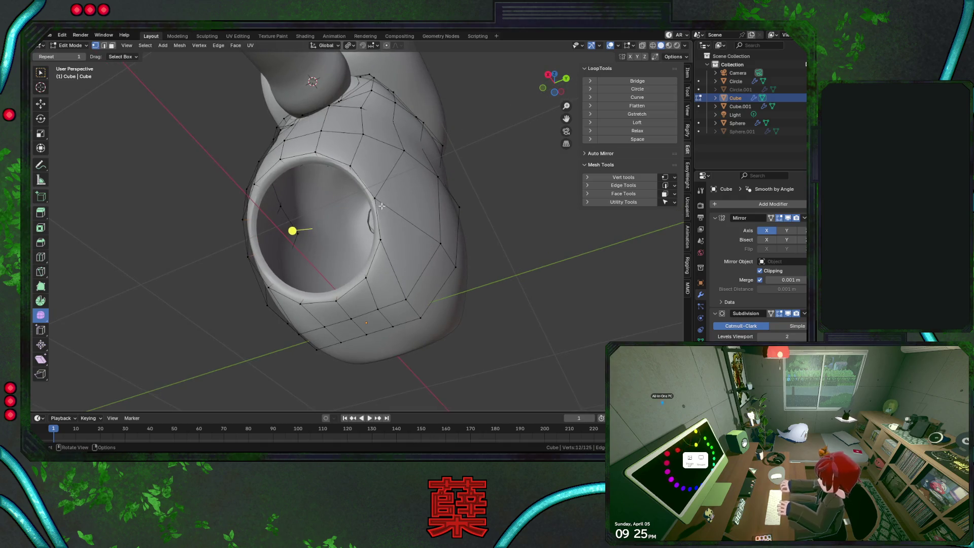
key(s)
click(387, 207)
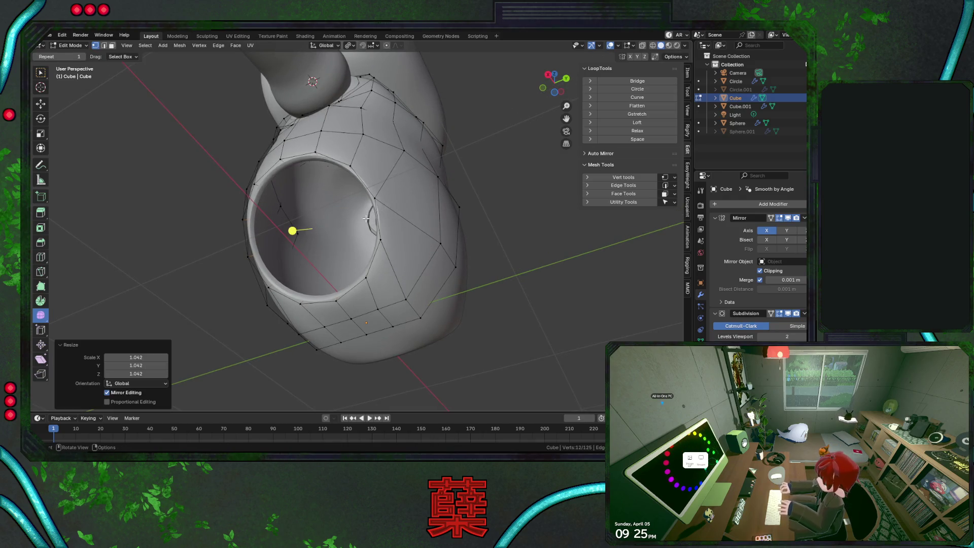
key(Tab)
middle_drag(403, 273, 510, 295)
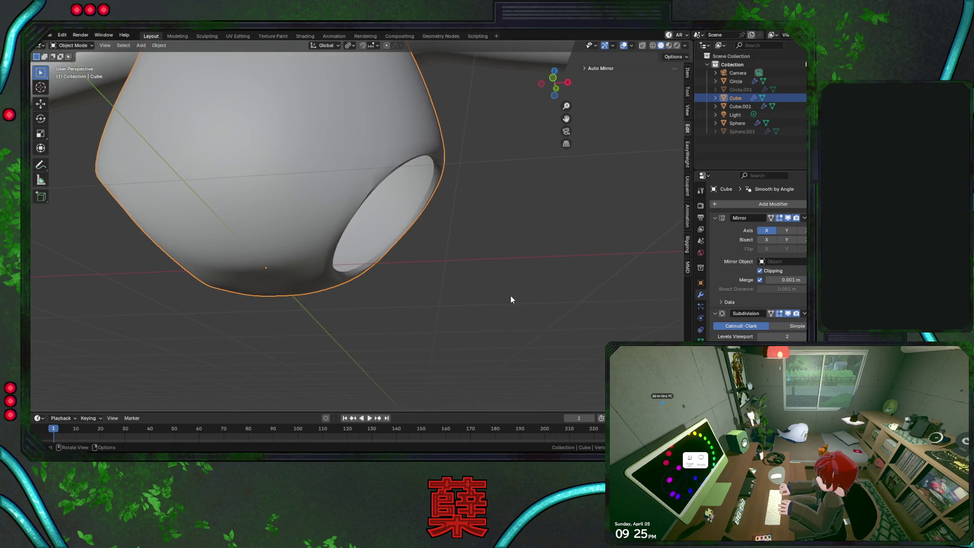
key(KP_1)
scroll(450, 278, down, 5)
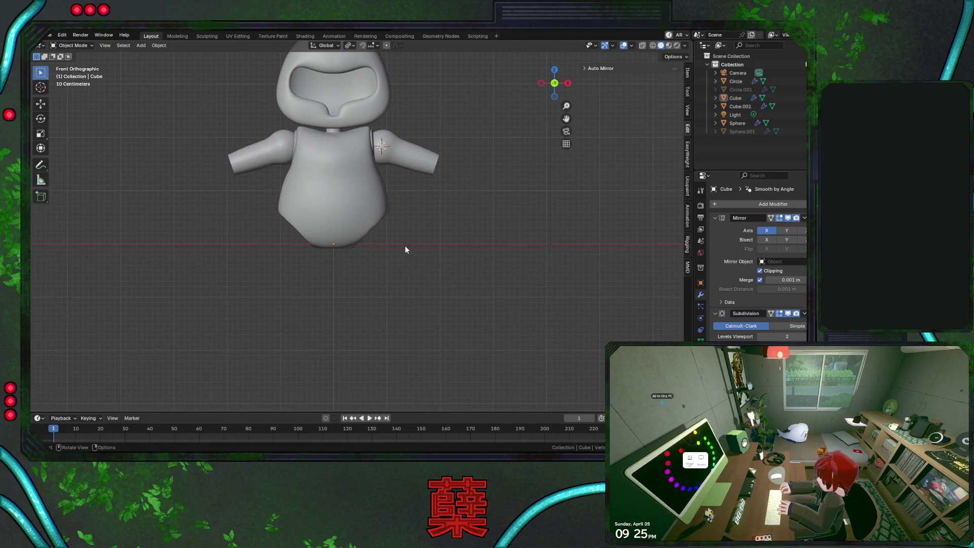
Select the torso's two lower edge loops in wireframe view
scroll(400, 257, up, 6)
key(Tab)
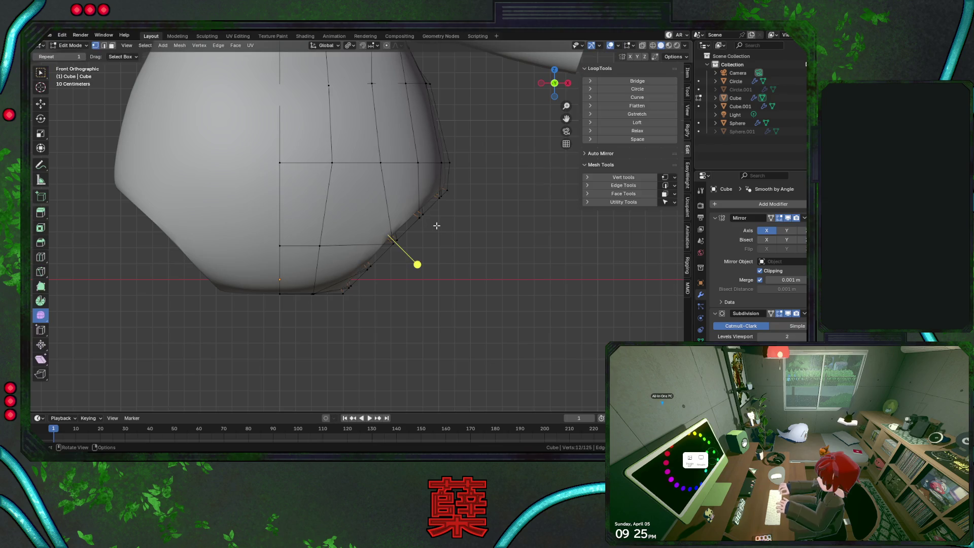
alt+shift+click(420, 222)
key(shift+z)
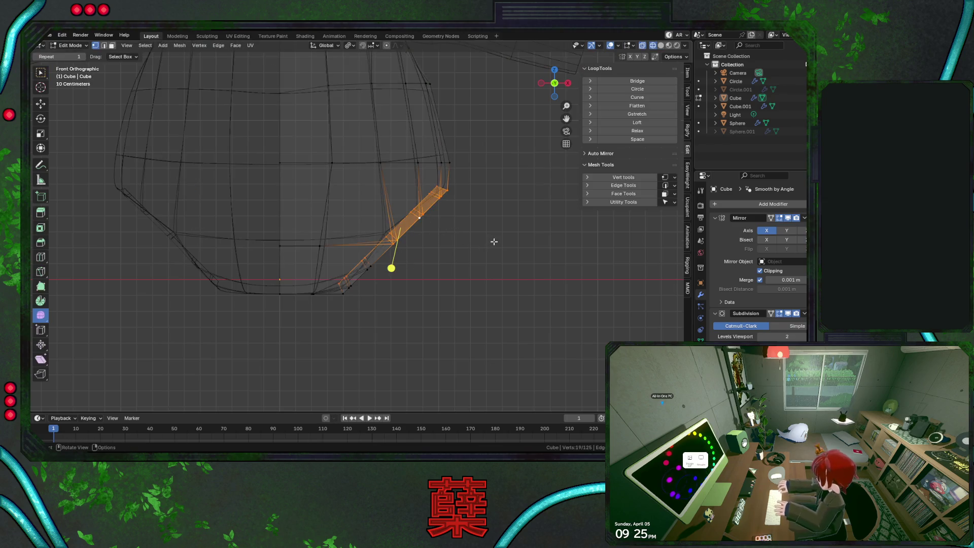
alt+shift+click(383, 257)
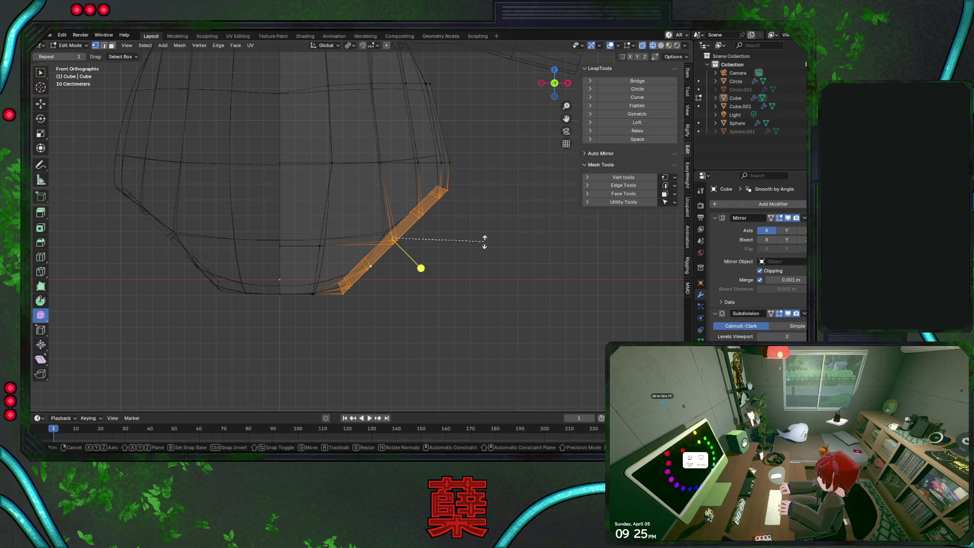
key(s)
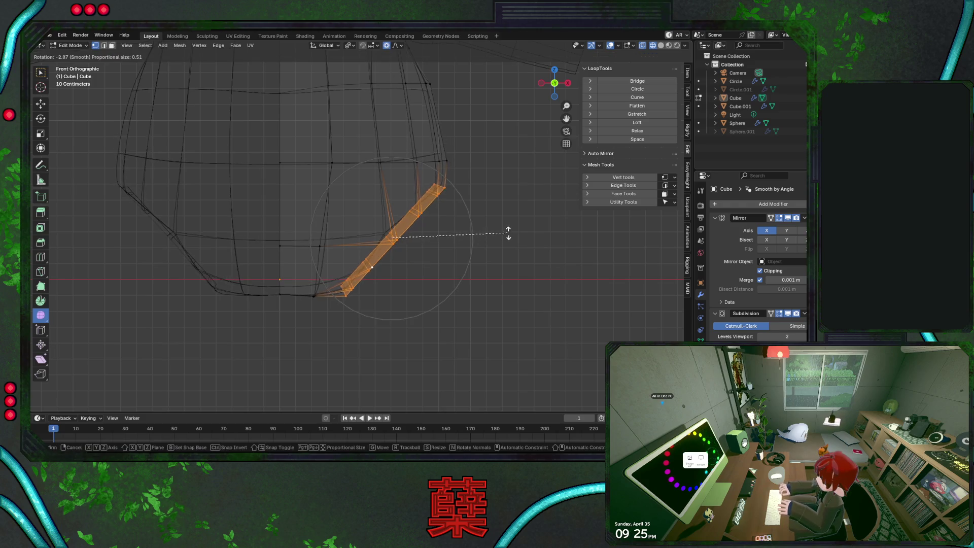
key(Escape)
scroll(502, 227, down, 3)
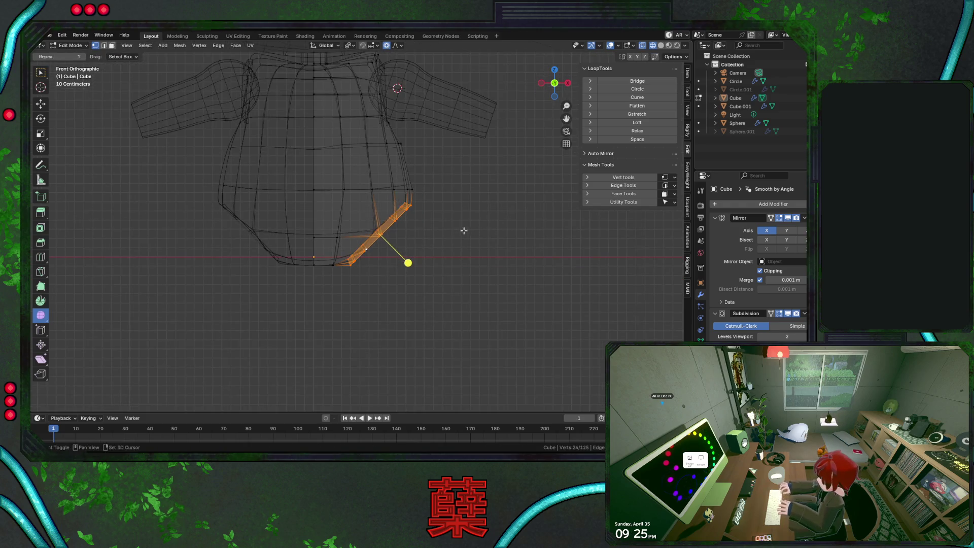
shift+middle_drag(463, 230, 478, 262)
Raise, tilt and shift the lower edges inward with proportional falloff
key(g)
key(z)
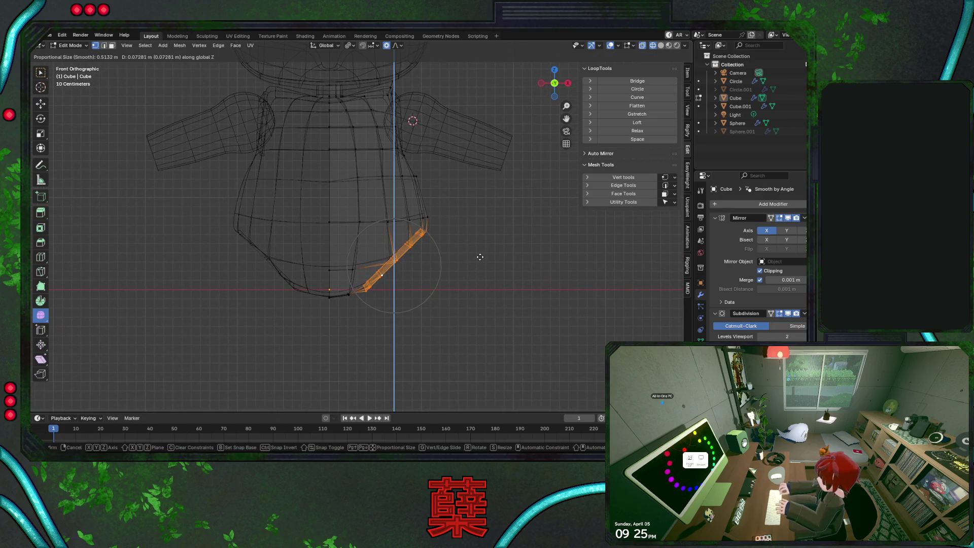
click(480, 257)
key(r)
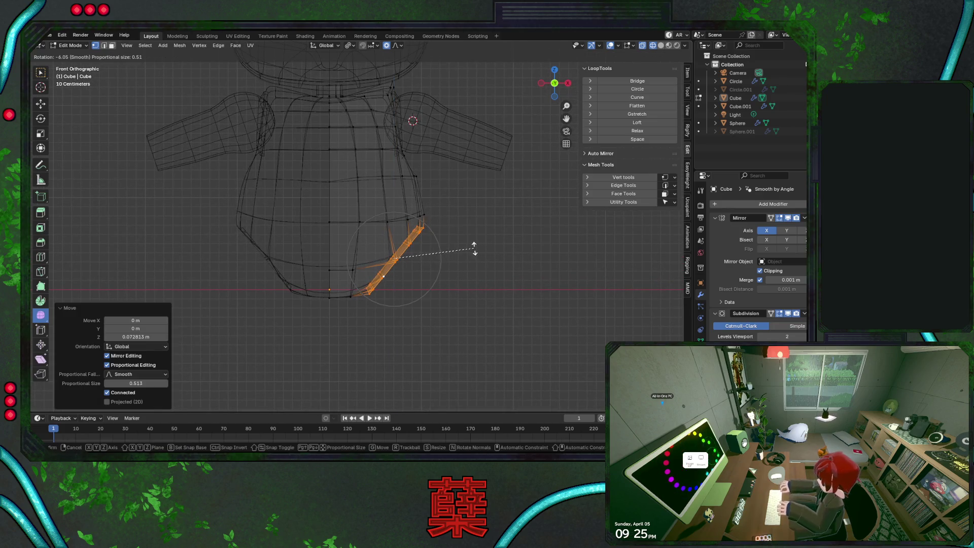
click(474, 248)
key(g)
key(x)
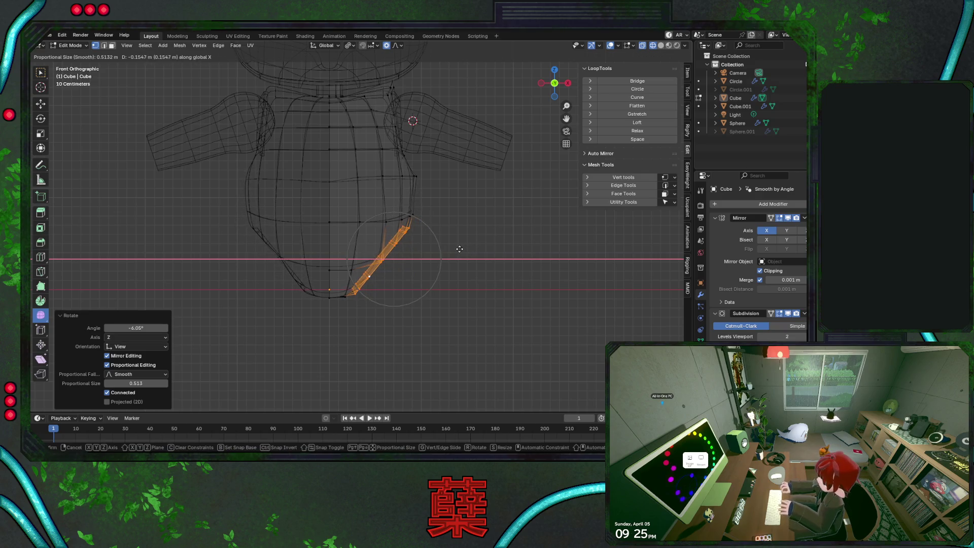
click(461, 250)
Rotate the lower edges again and shift them sideways along X
key(r)
click(477, 253)
key(g)
key(x)
scroll(474, 256, down, 5)
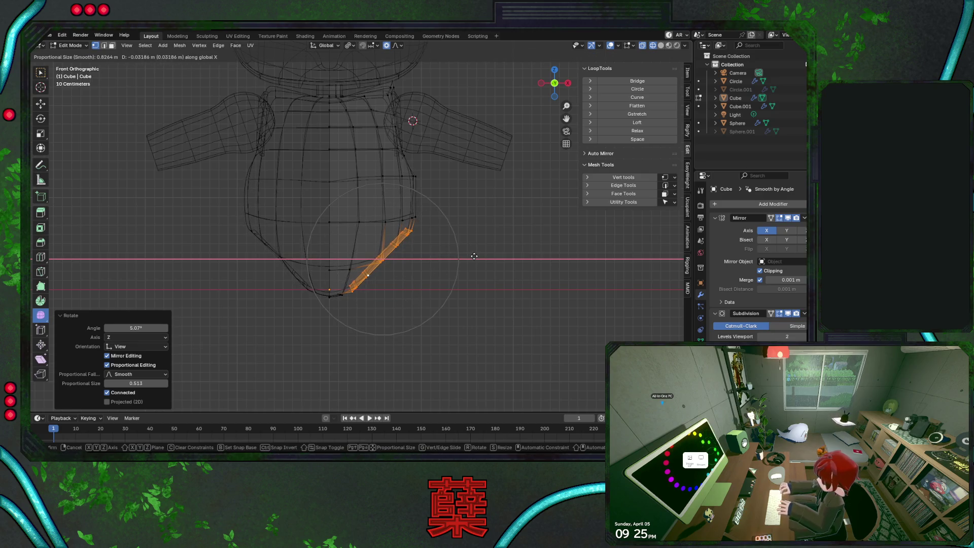
click(473, 258)
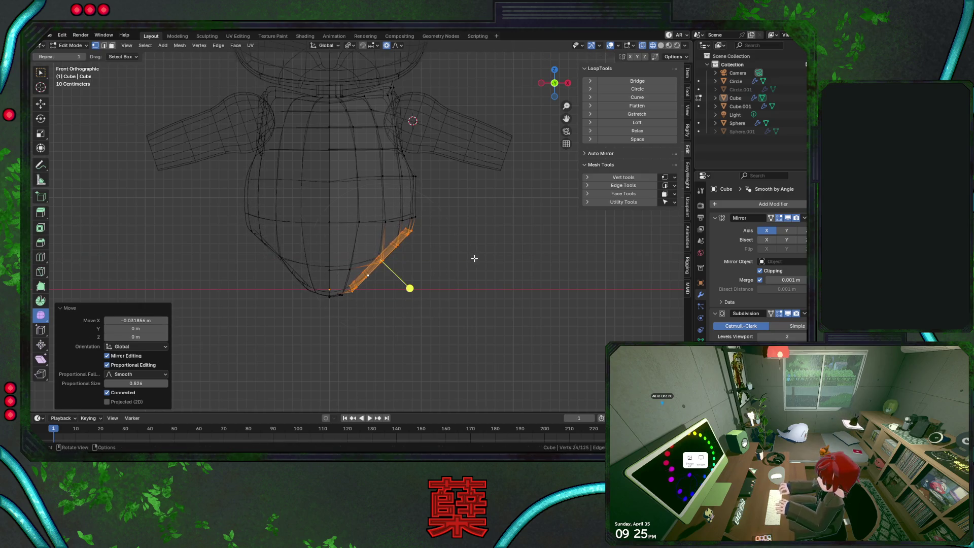
Check the torso shape in solid view, then reopen the torso mesh for editing
key(g)
key(Escape)
key(shift+z)
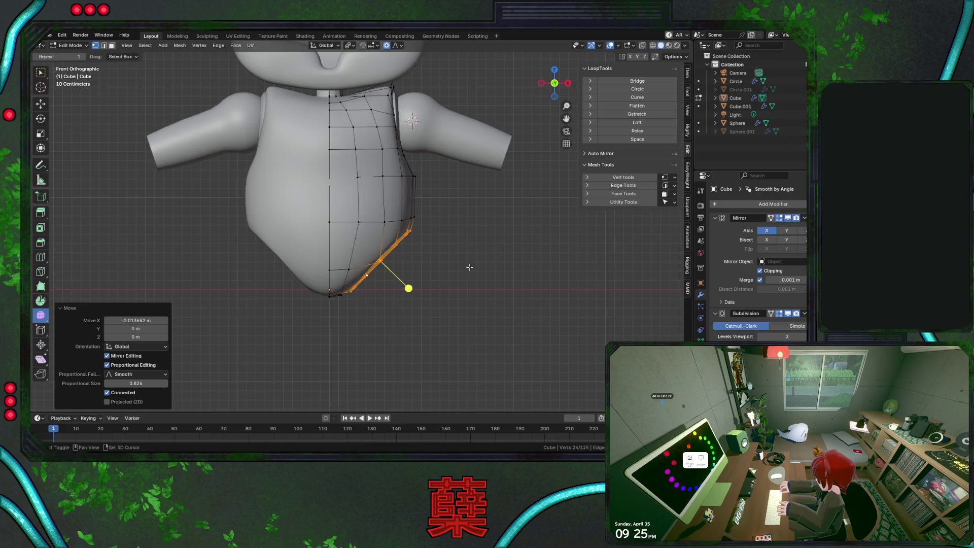
key(Tab)
scroll(462, 267, down, 4)
scroll(434, 262, up, 4)
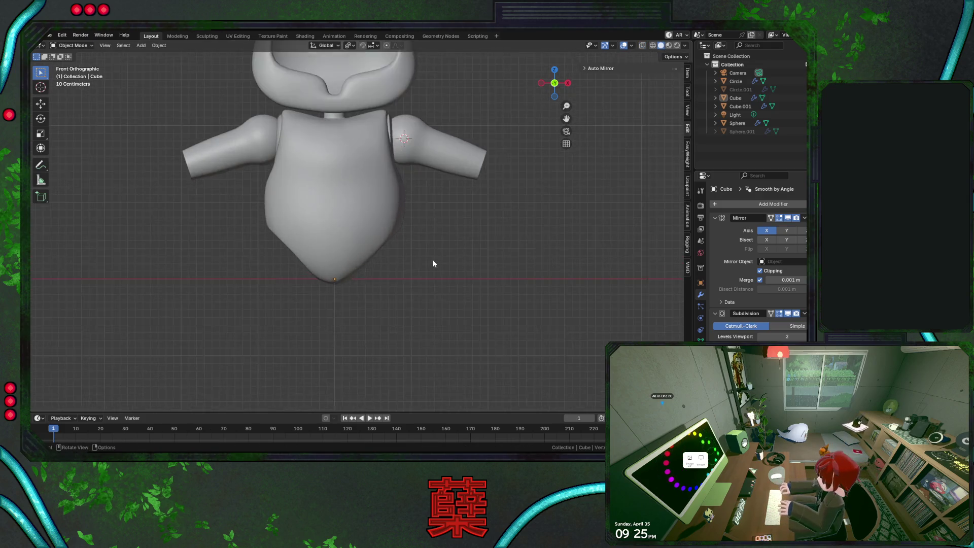
click(405, 218)
key(Tab)
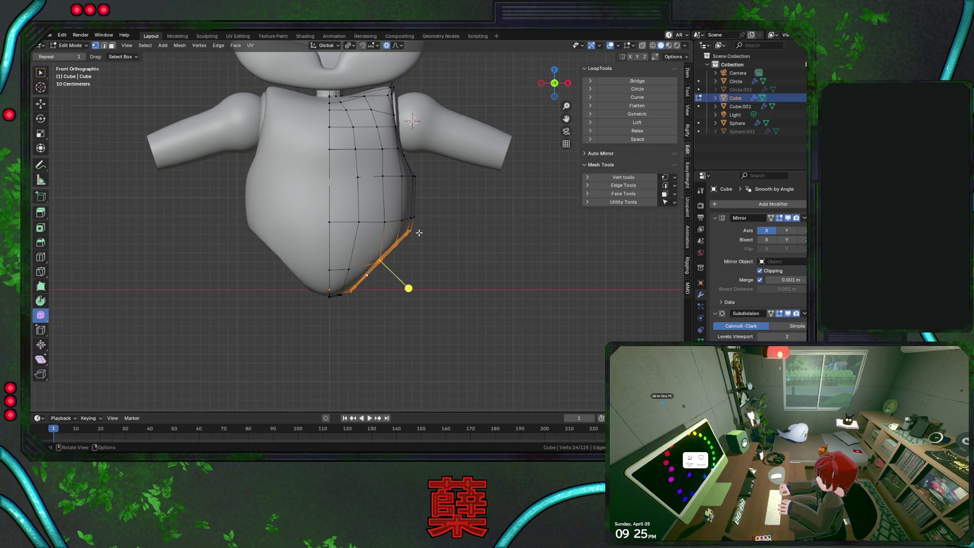
Tilt the bottom edges 2.93°, shift them sideways, and lower them into a pointed base
key(r)
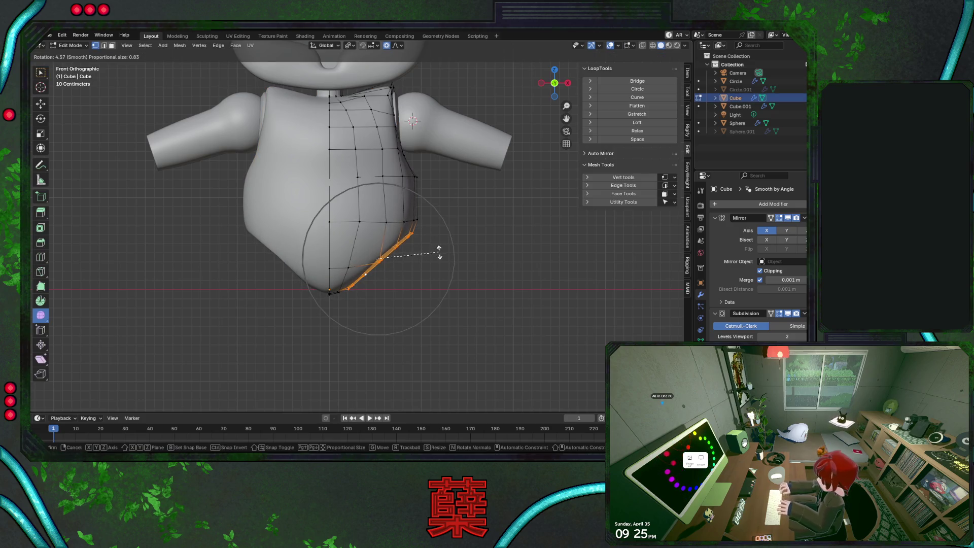
click(440, 246)
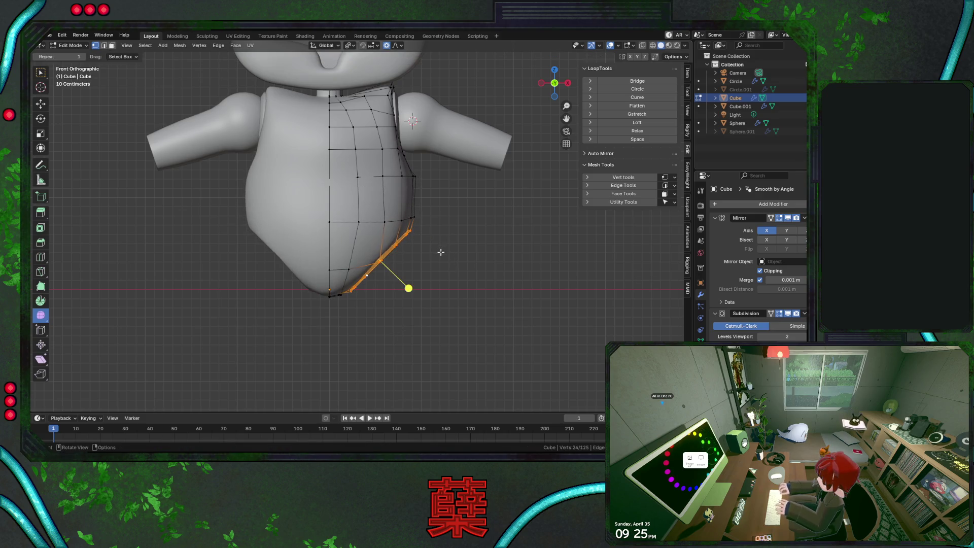
key(g)
key(x)
click(442, 252)
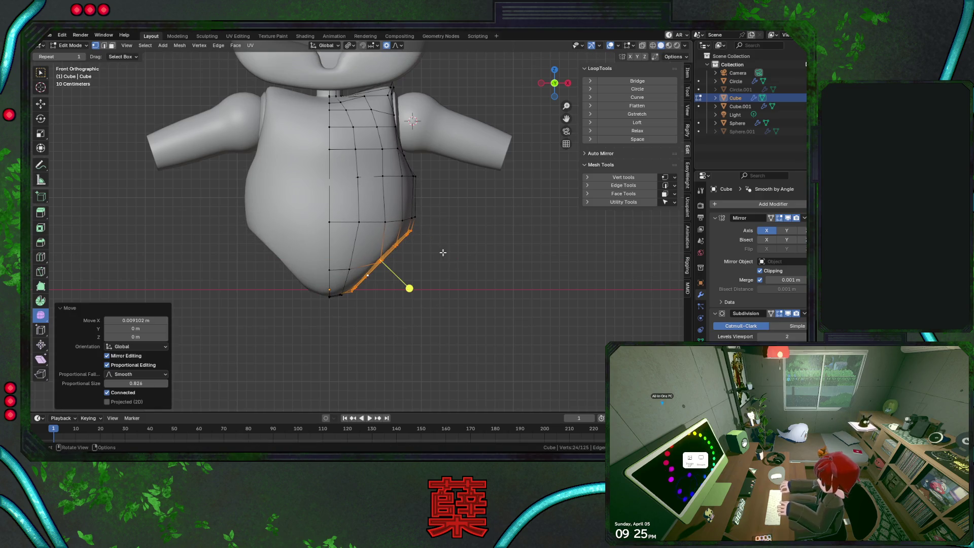
key(r)
key(Escape)
key(g)
key(z)
scroll(460, 253, up, 3)
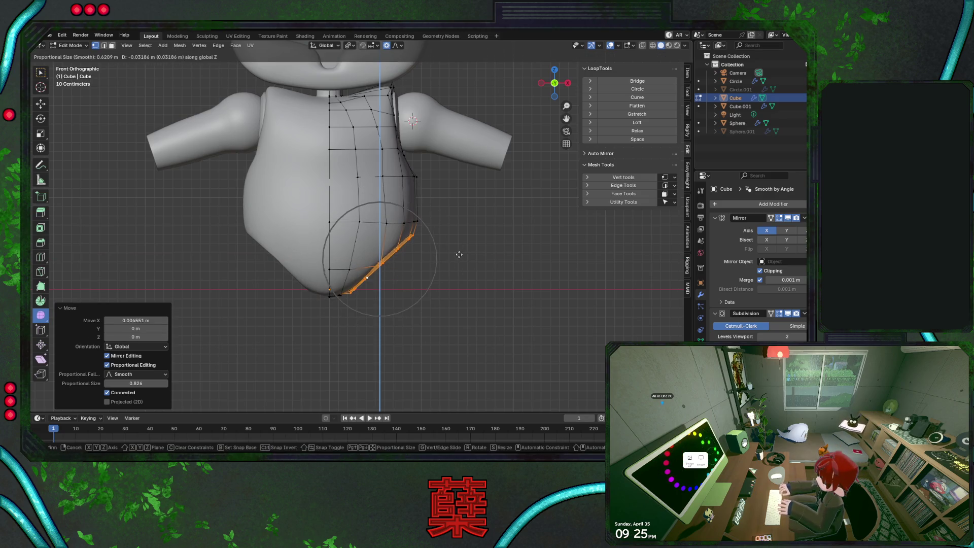
click(455, 261)
key(Tab)
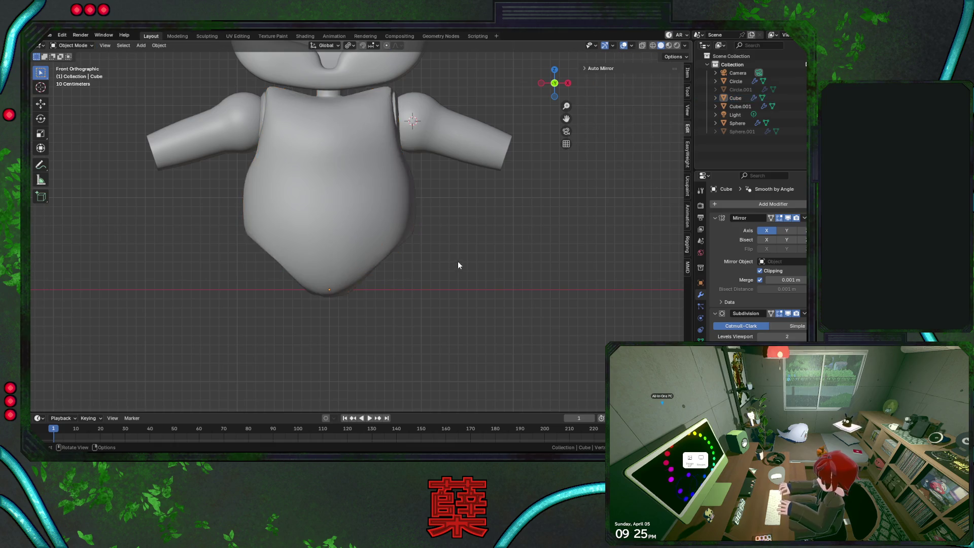
Save the model as BaseRobot.blend and check it in side and front views
scroll(446, 261, down, 2)
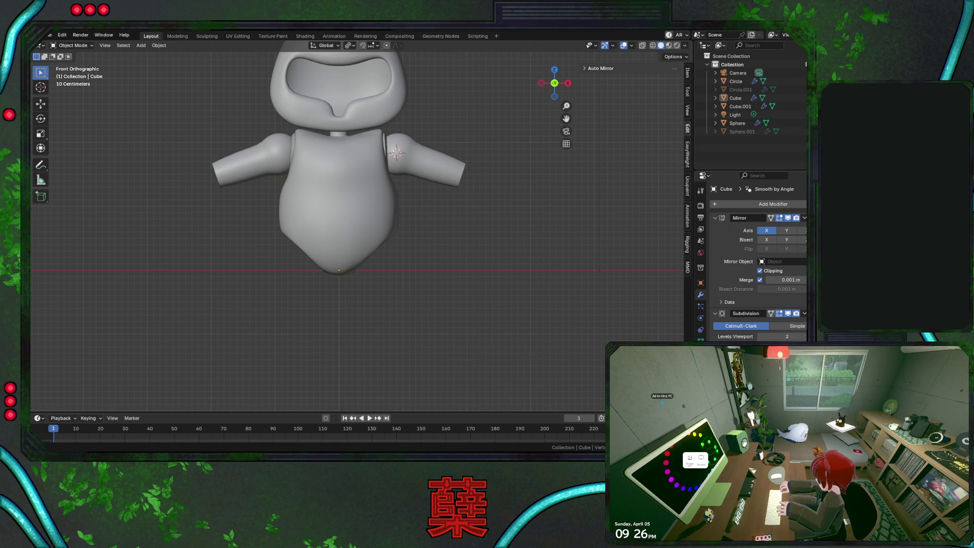
key(ctrl+s)
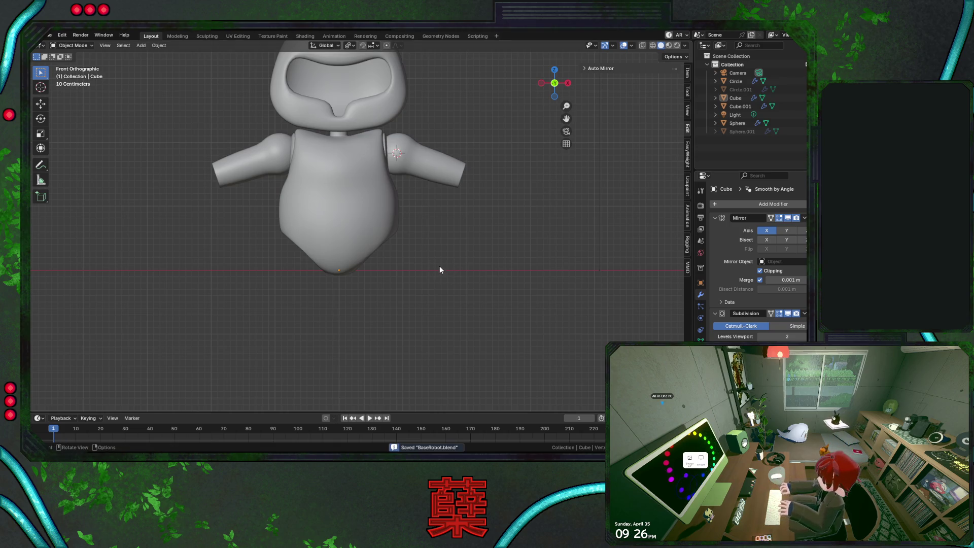
key(KP_3)
key(KP_4)
key(KP_4)
key(KP_4)
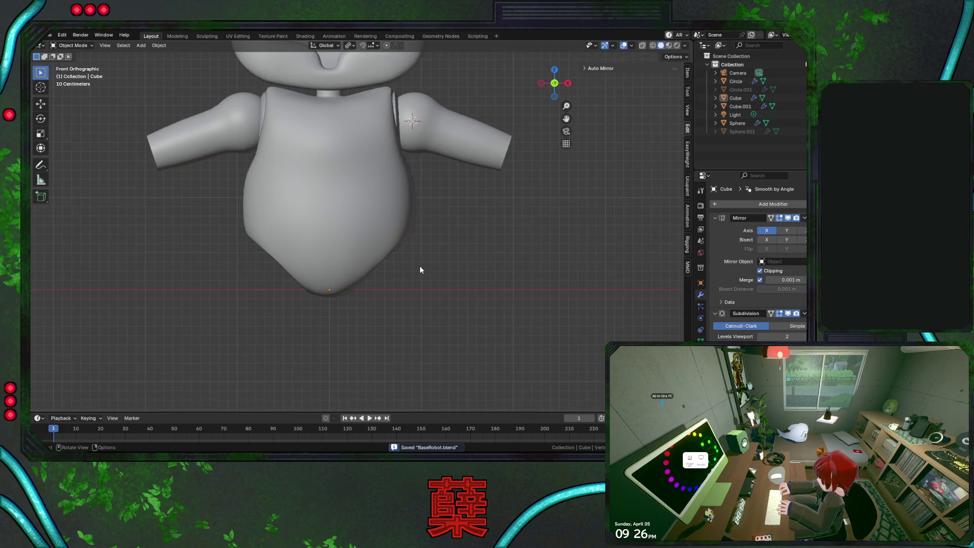
Deselect the torso and unhide the legs and hip rings
click(416, 267)
key(alt+a)
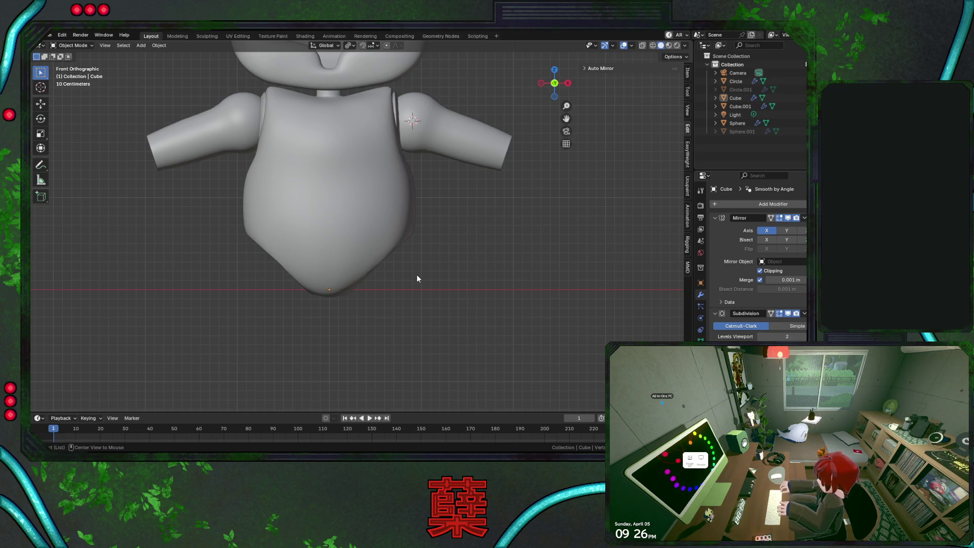
key(alt+h)
Tilt the hip rings about 23.7° and raise them between torso and legs
click(414, 277)
key(r)
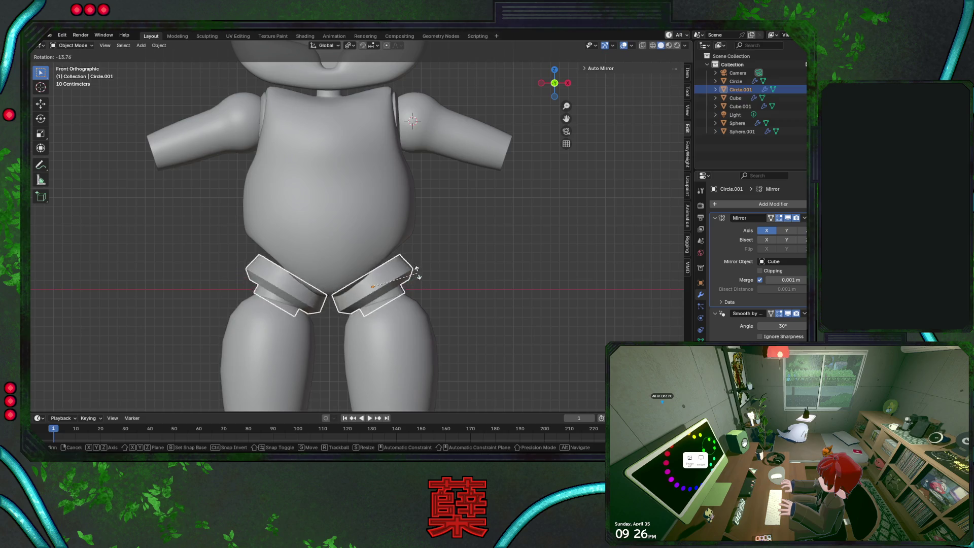
click(414, 260)
key(g)
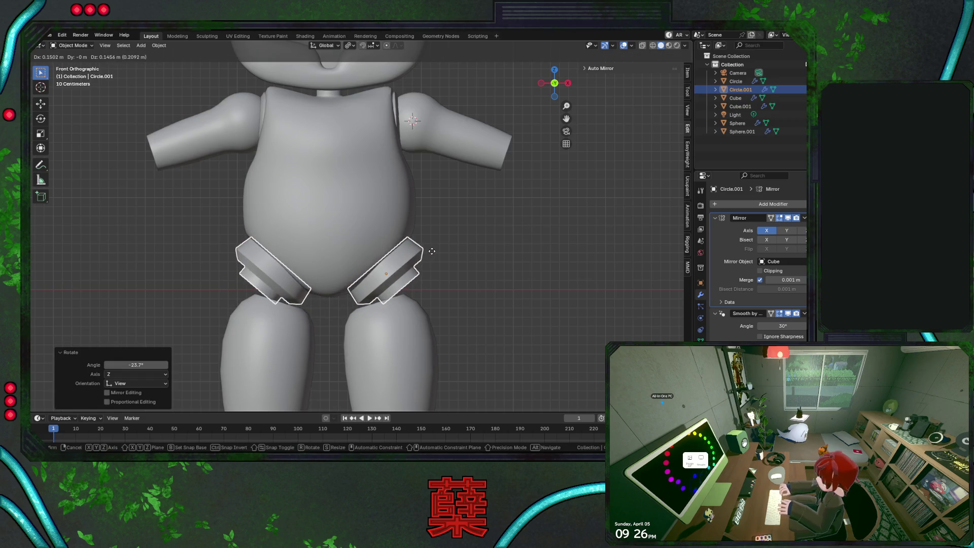
click(432, 251)
click(445, 266)
click(428, 272)
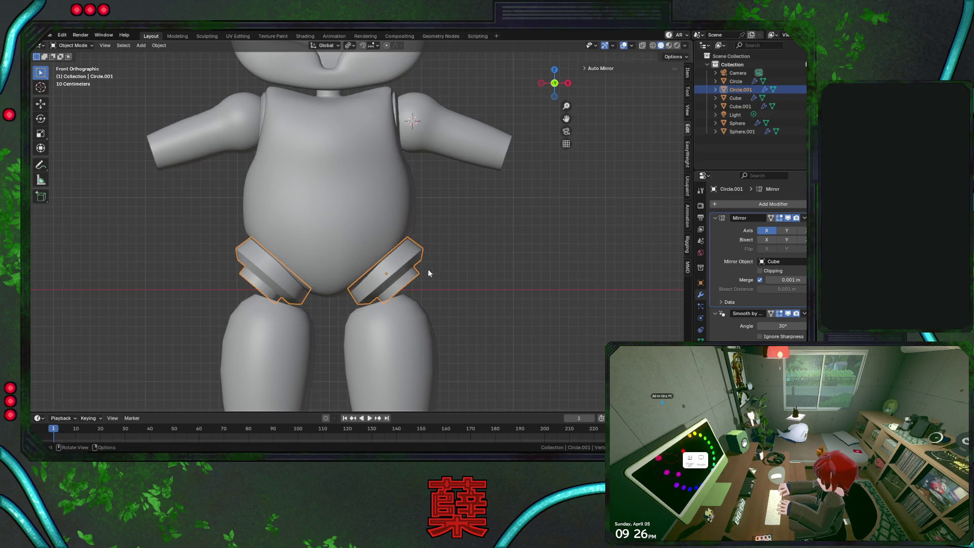
key(r)
click(441, 276)
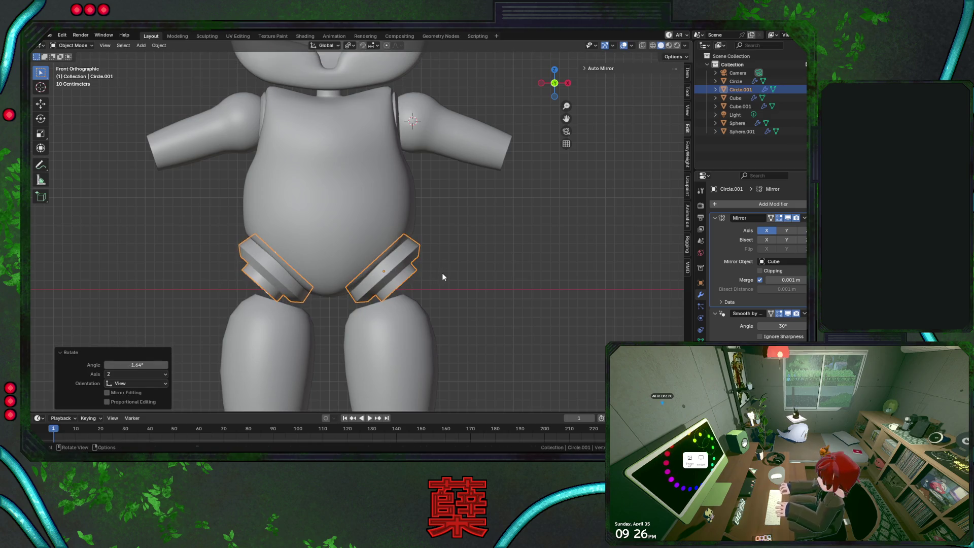
View the rings from the right side in wireframe and open the ring mesh for editing
mouse_move(435, 270)
middle_down()
mouse_move(407, 217)
mouse_move(411, 227)
middle_up()
key(KP_3)
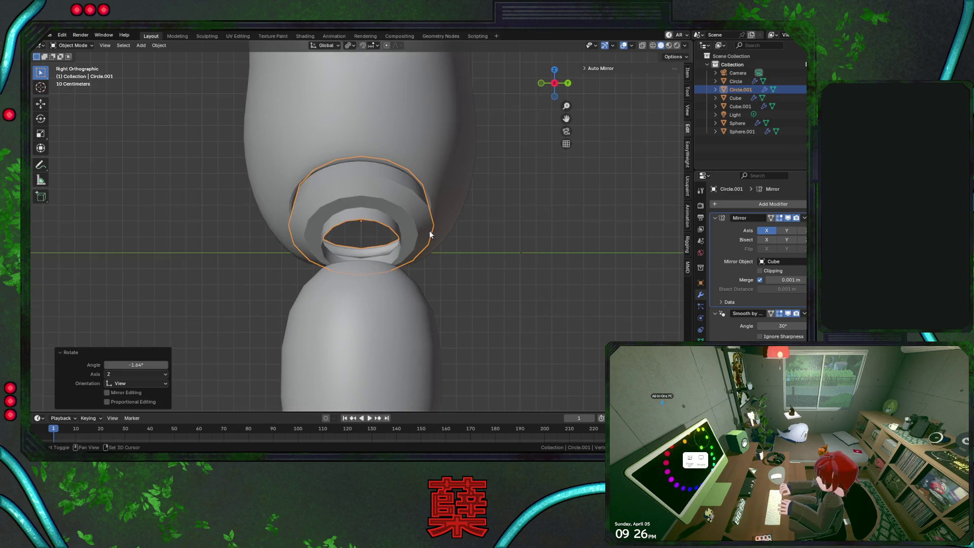
key(shift+z)
key(Tab)
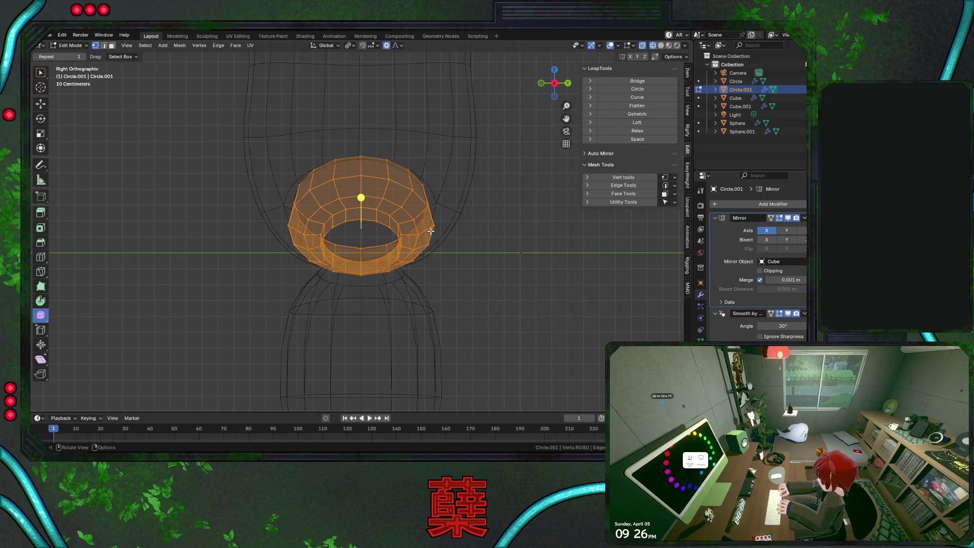
Scale the ring mesh up slightly, checking it in front and side views
key(s)
click(437, 233)
key(KP_1)
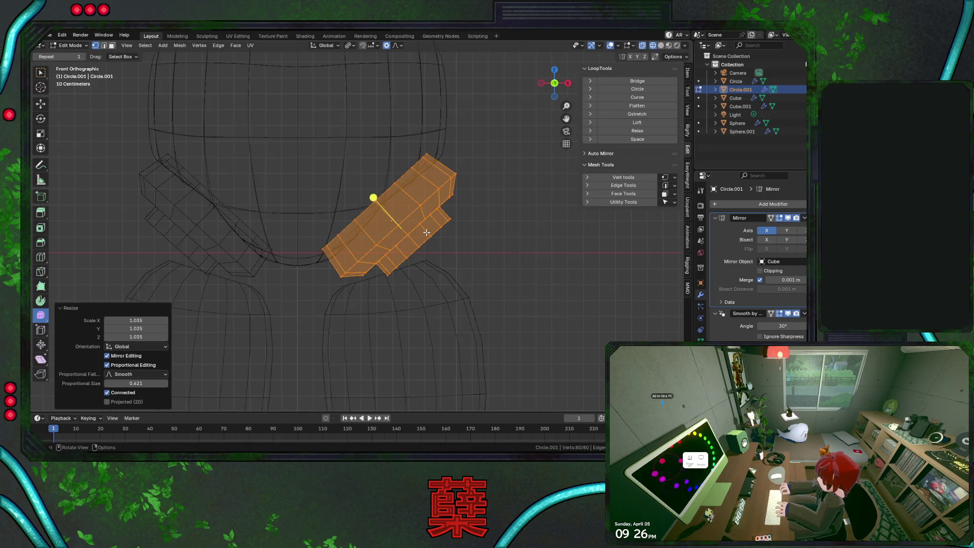
key(g)
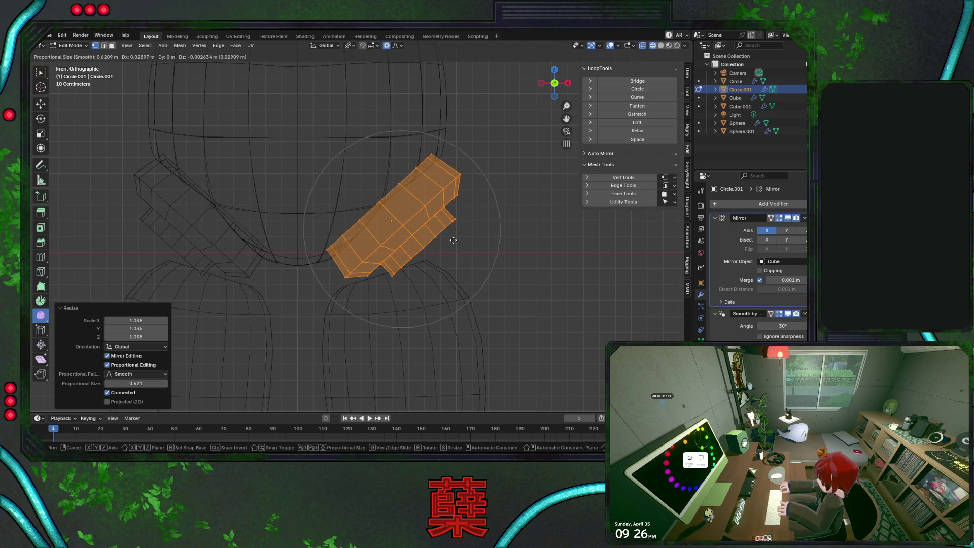
click(454, 240)
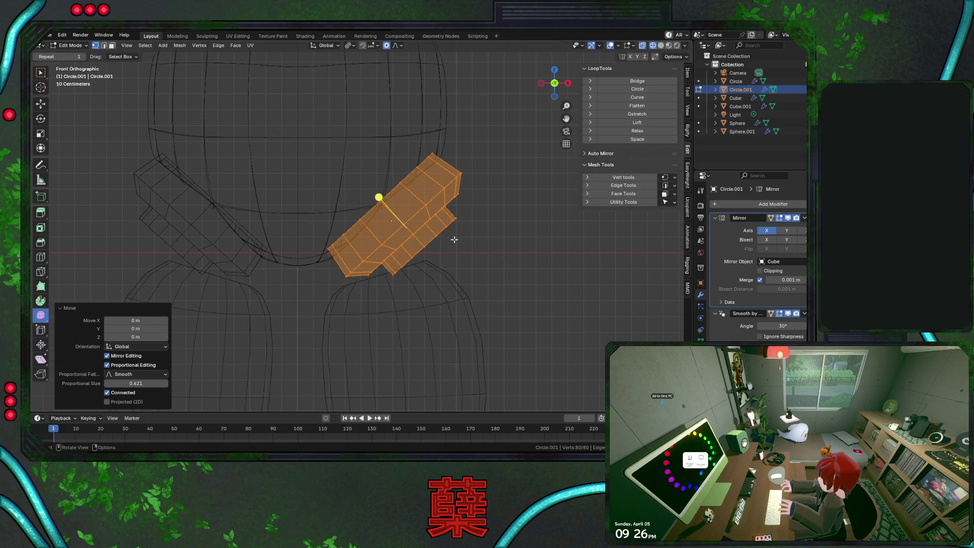
key(KP_3)
key(shift+z)
mouse_move(444, 236)
middle_down()
mouse_move(491, 209)
mouse_move(377, 240)
mouse_move(391, 265)
mouse_move(480, 268)
middle_up()
Enlarge the ring, shift it slightly along Y, and lower it along Z
key(s)
click(489, 217)
key(g)
key(y)
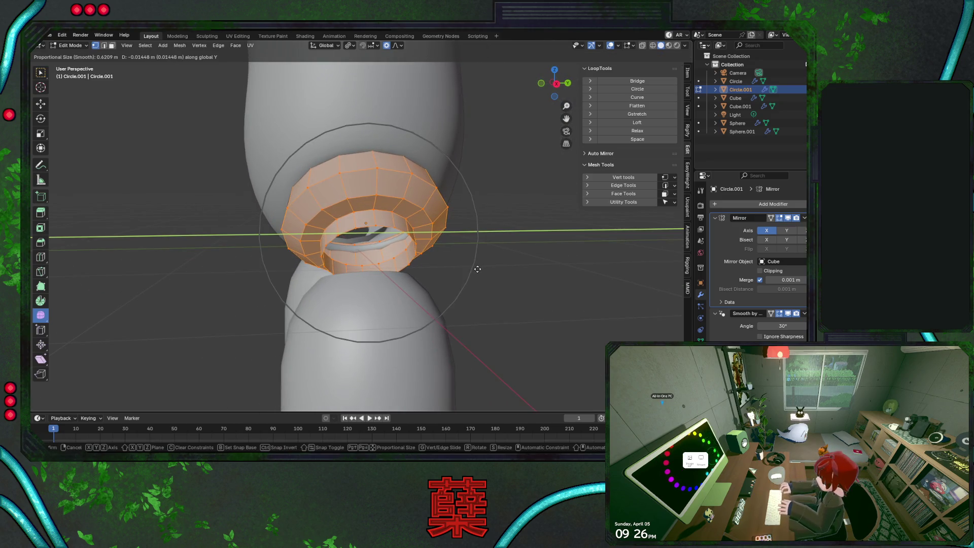
click(477, 269)
key(g)
key(z)
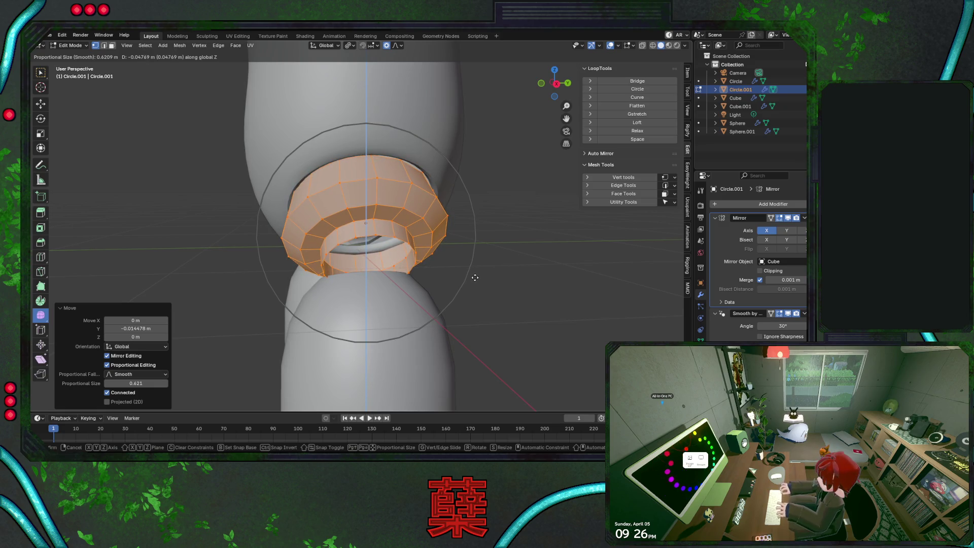
click(474, 277)
middle_drag(463, 267, 484, 221)
Shrink the ring to 0.898 and nudge it sideways against the torso's lower side
key(s)
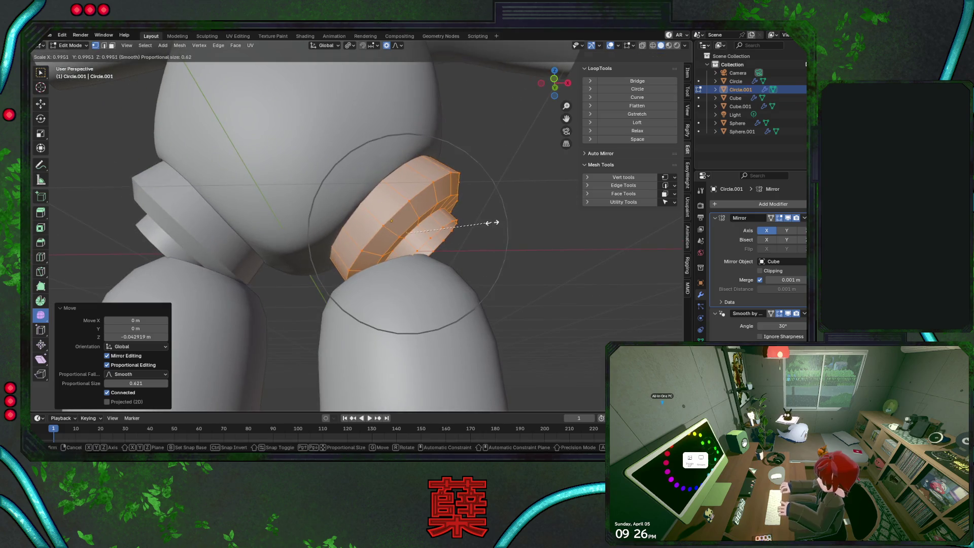
click(483, 220)
key(KP_1)
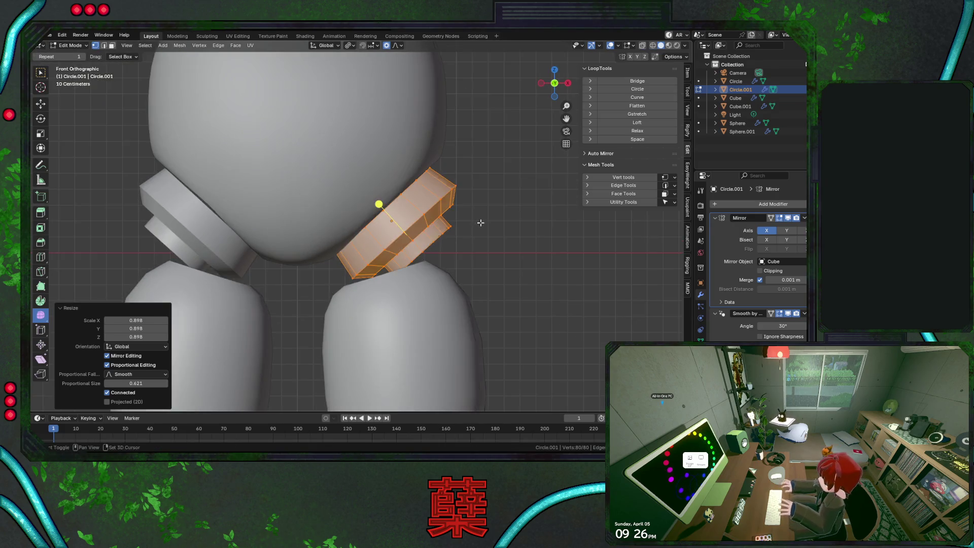
key(shift+z)
key(r)
key(s)
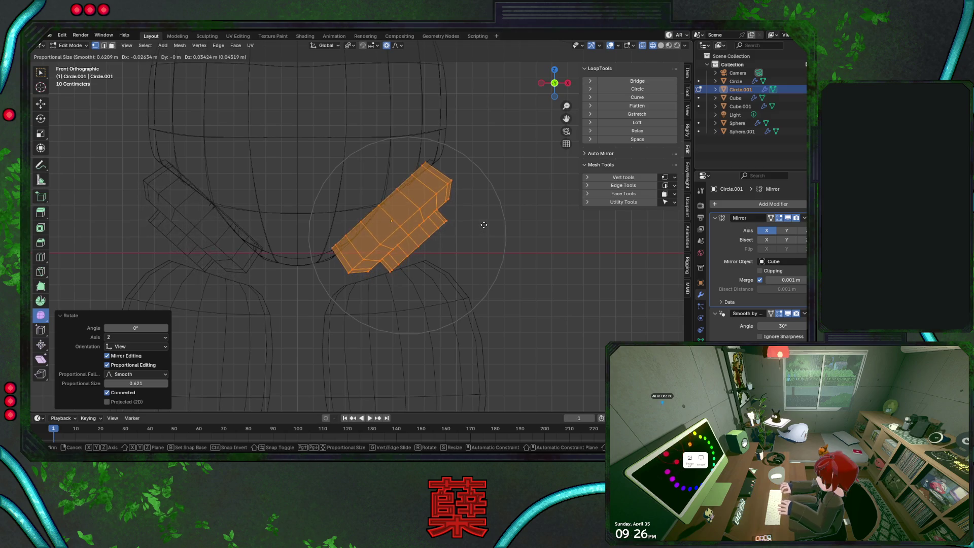
click(483, 229)
key(g)
click(481, 230)
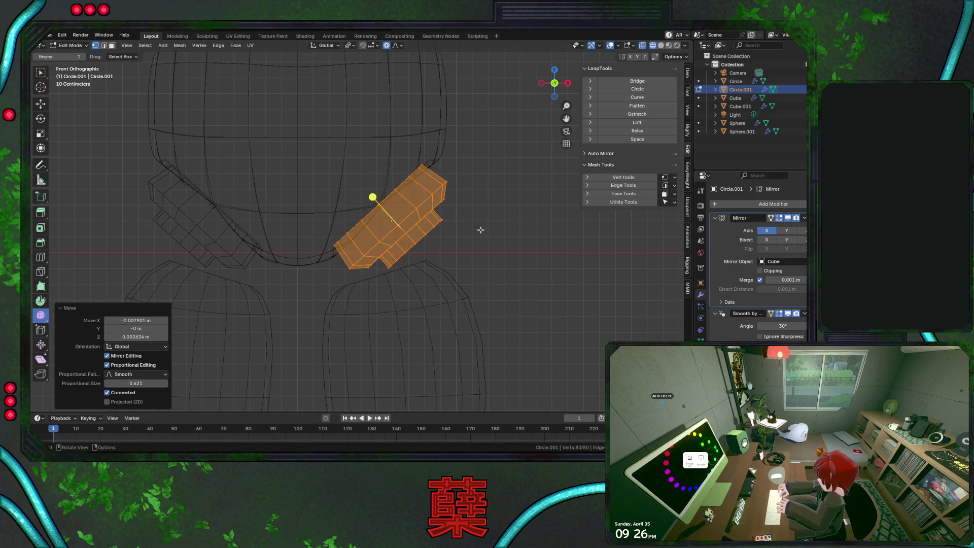
Leave ring editing and select the torso to edit its mesh
key(Tab)
key(Tab)
key(Tab)
click(323, 248)
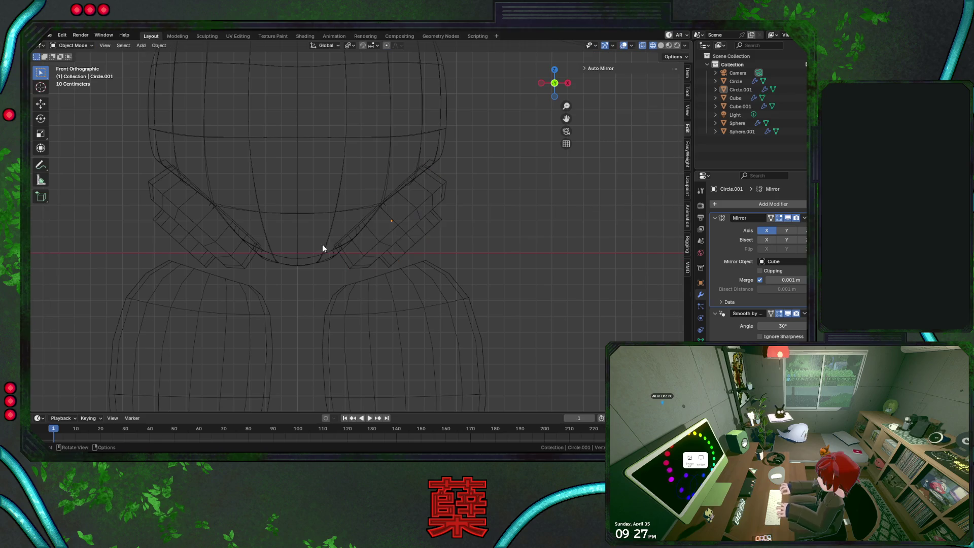
click(325, 256)
key(Tab)
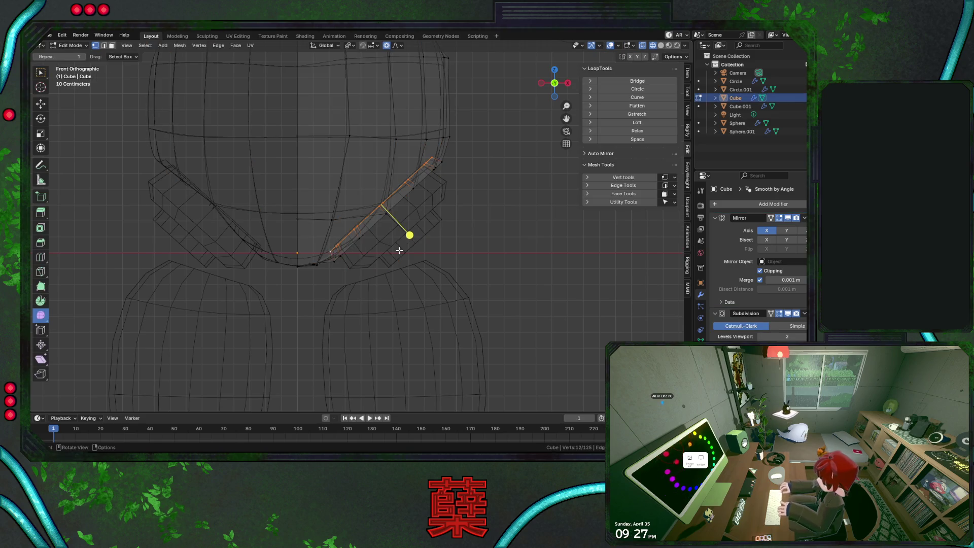
Extrude the torso's bottom edge loop in place and scale it to 0.722, checking the socket in solid shading
key(e)
right_click(419, 210)
key(g)
right_click(466, 215)
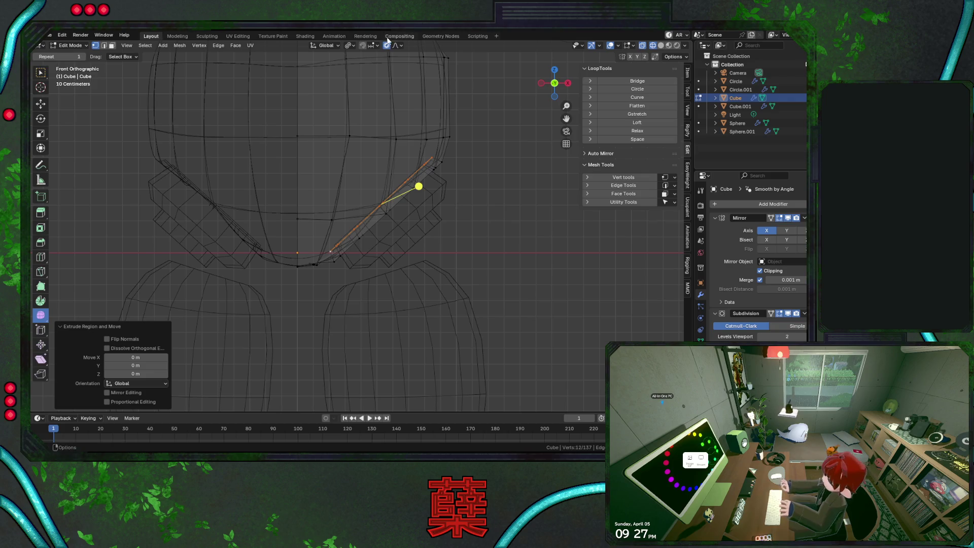
key(s)
click(472, 220)
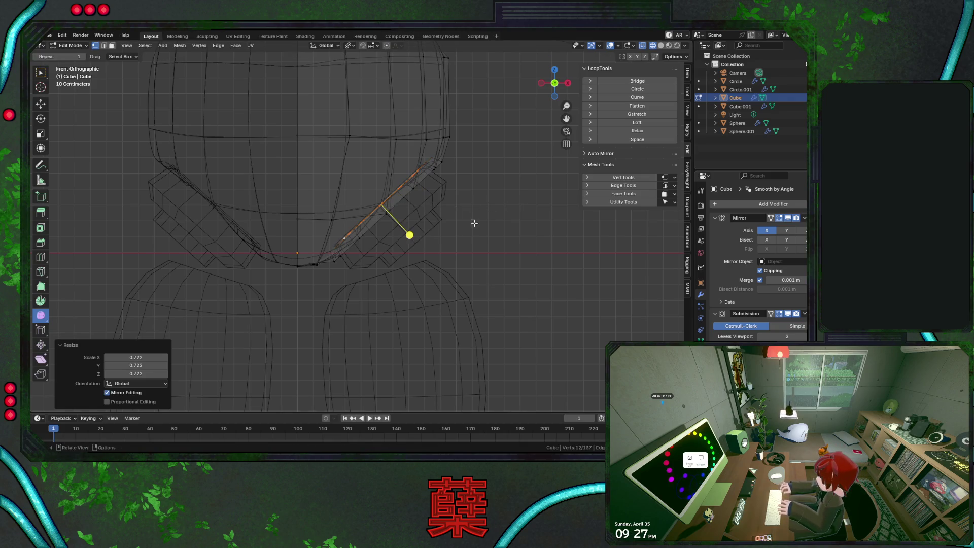
key(shift+z)
mouse_move(482, 246)
middle_down()
mouse_move(381, 234)
mouse_move(455, 232)
middle_up()
Return to Object Mode with nothing selected and bring back a front view of the body
key(Tab)
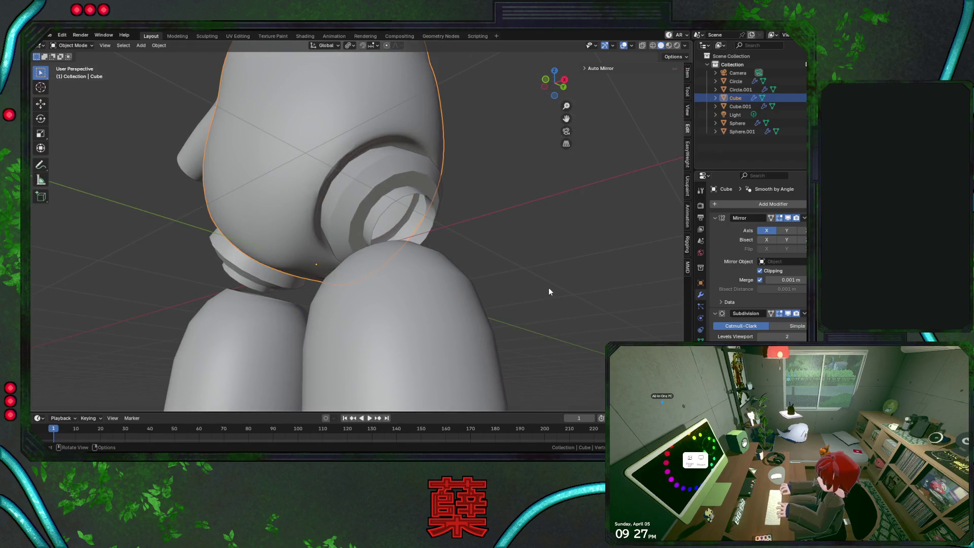
click(548, 287)
scroll(549, 287, down, 5)
mouse_move(516, 278)
middle_down()
mouse_move(400, 254)
mouse_move(248, 269)
mouse_move(463, 269)
middle_up()
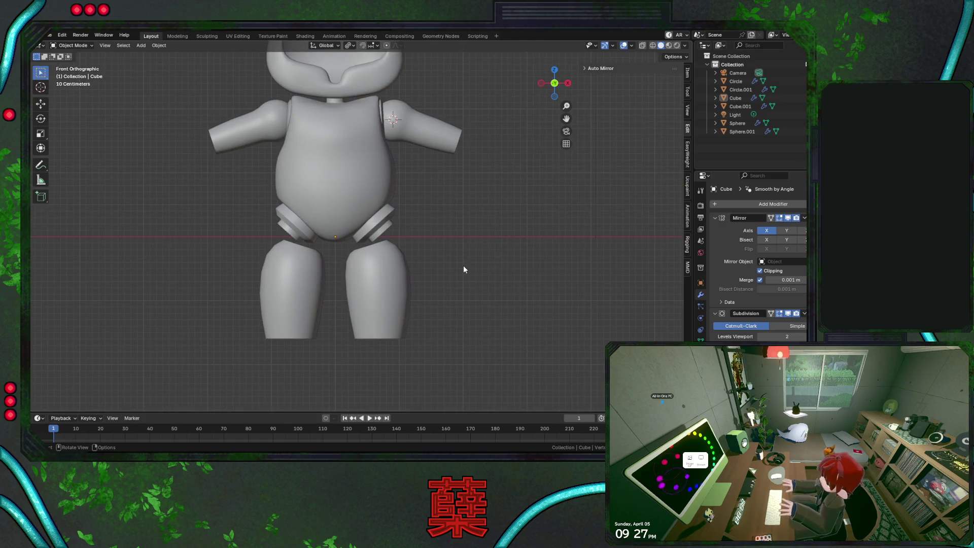
scroll(372, 270, up, 3)
Select the legs (Sphere.001) and start moving them down toward the hip rings
click(397, 283)
scroll(406, 276, down, 3)
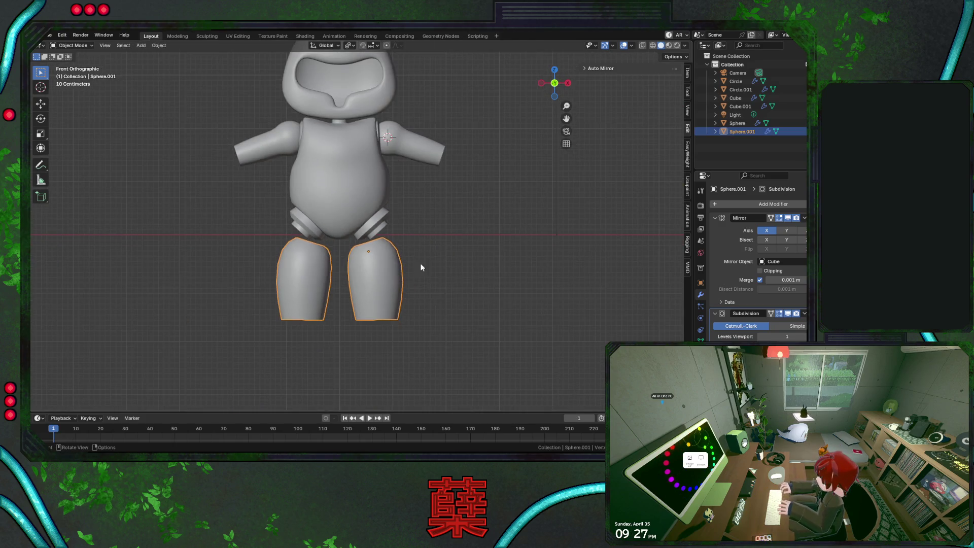
scroll(395, 278, up, 2)
key(g)
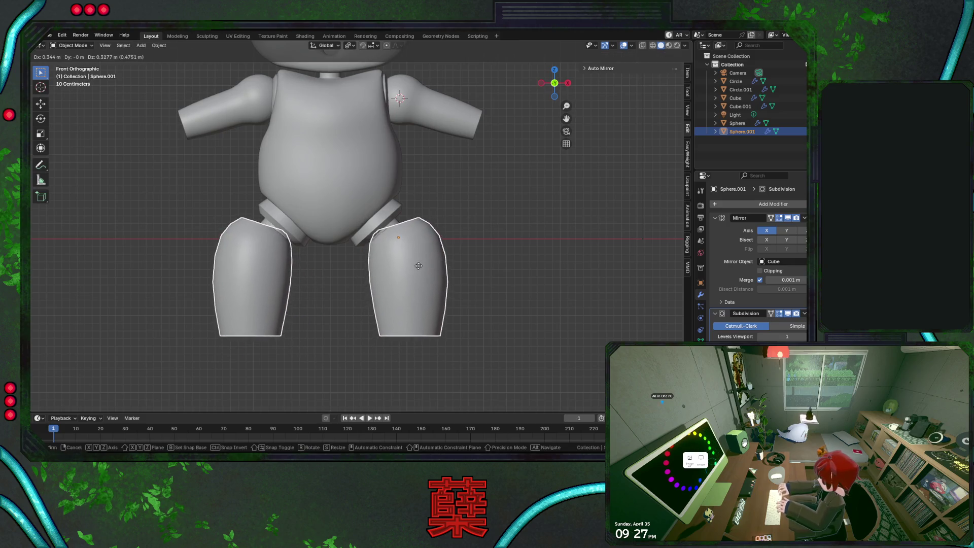
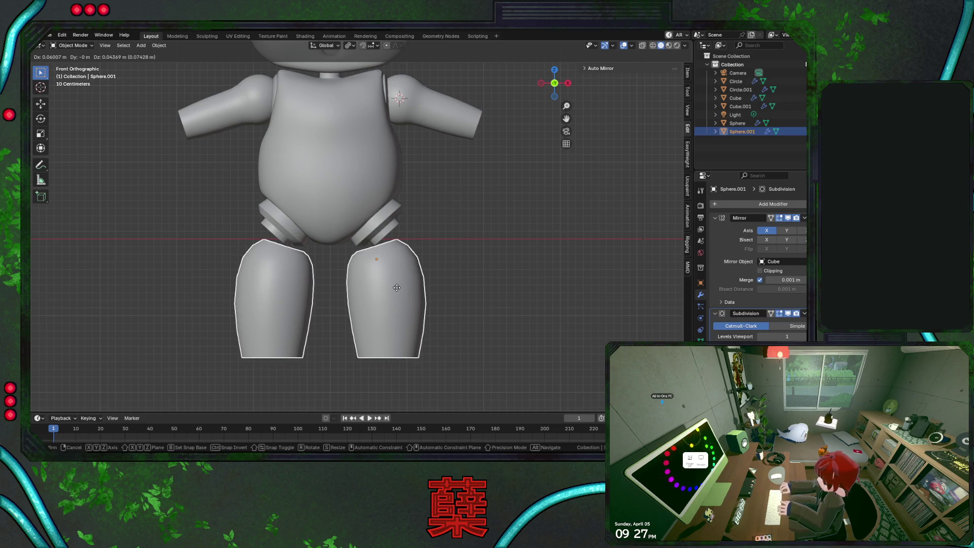
Rotate and move the hip joint rings so they angle along the thigh tops
click(397, 288)
click(385, 232)
key(r)
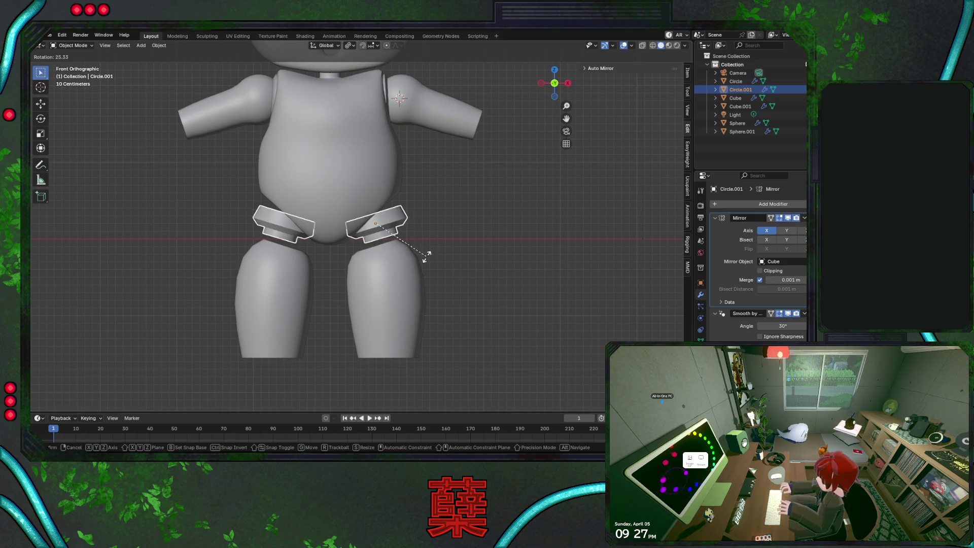
click(430, 241)
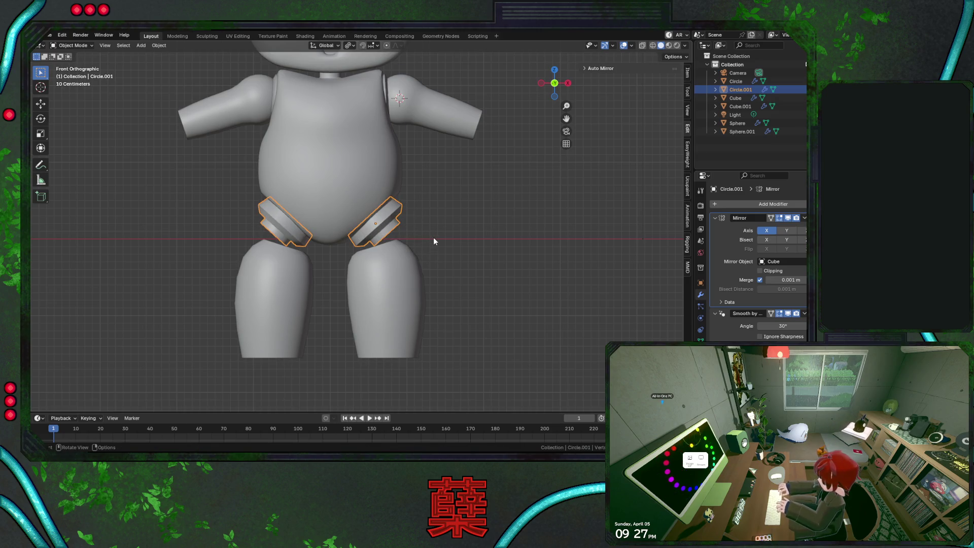
scroll(434, 236, up, 2)
key(g)
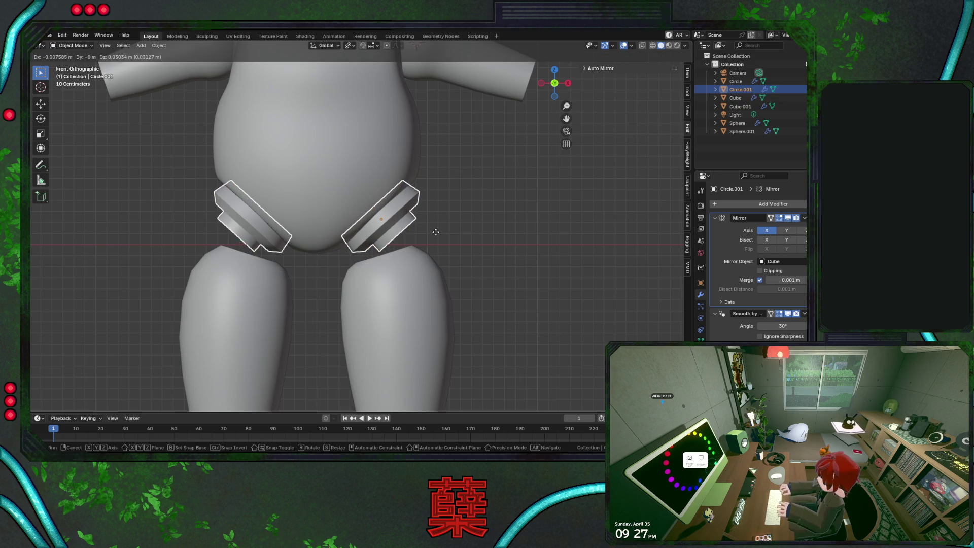
click(435, 232)
In Edit Mode, move the ring faces twice into their final placement
key(Tab)
key(g)
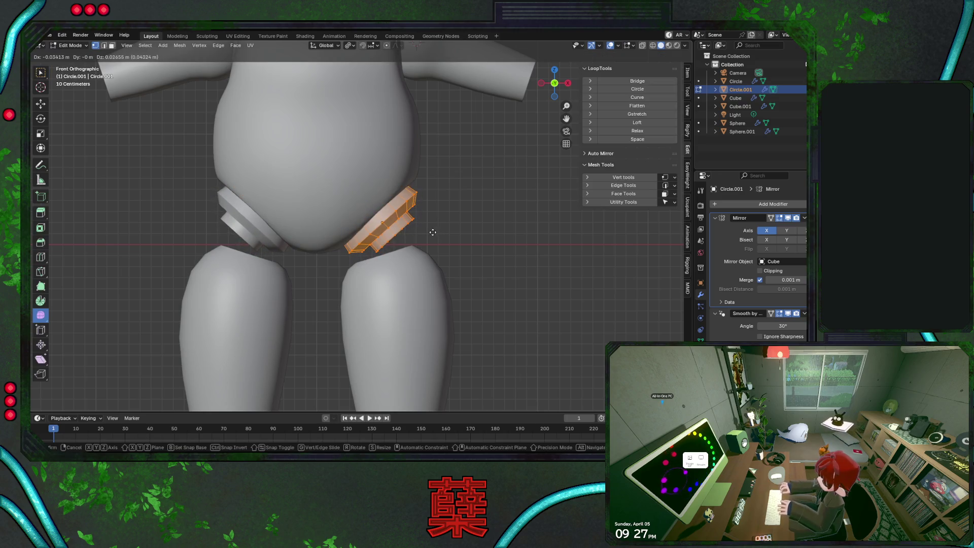
click(432, 232)
key(g)
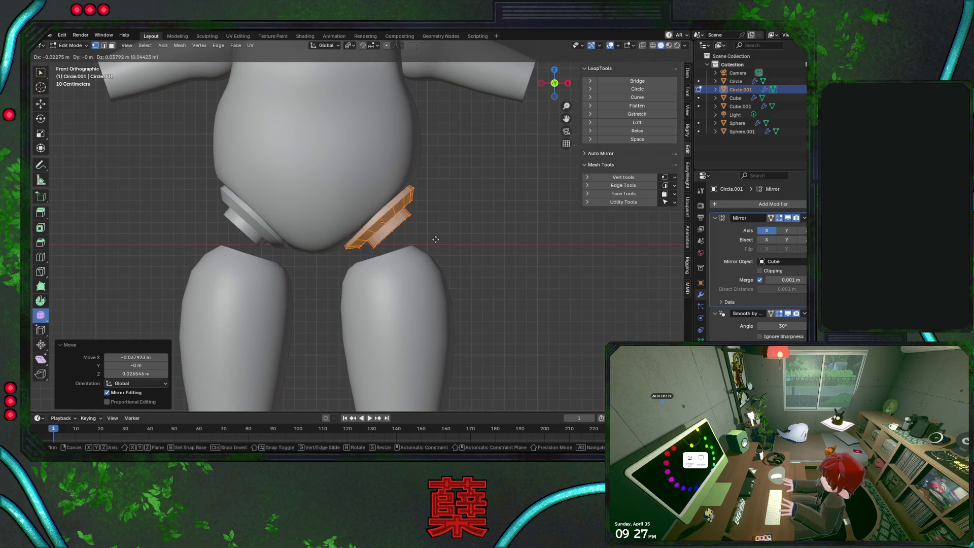
click(436, 240)
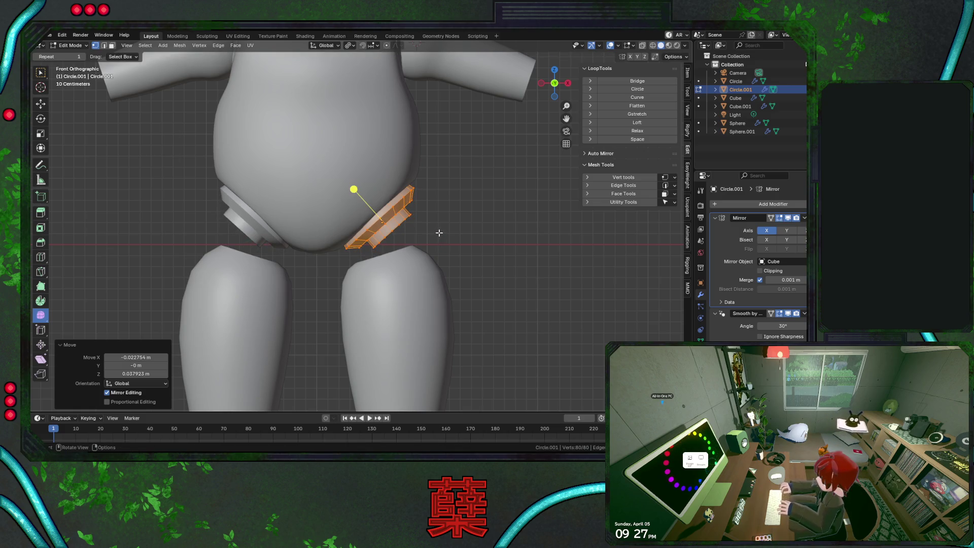
In wireframe, slide the ring's diagonal edge loop and scale the ring slightly to 0.923
key(shift+z)
alt+click(374, 199)
key(g)
key(g)
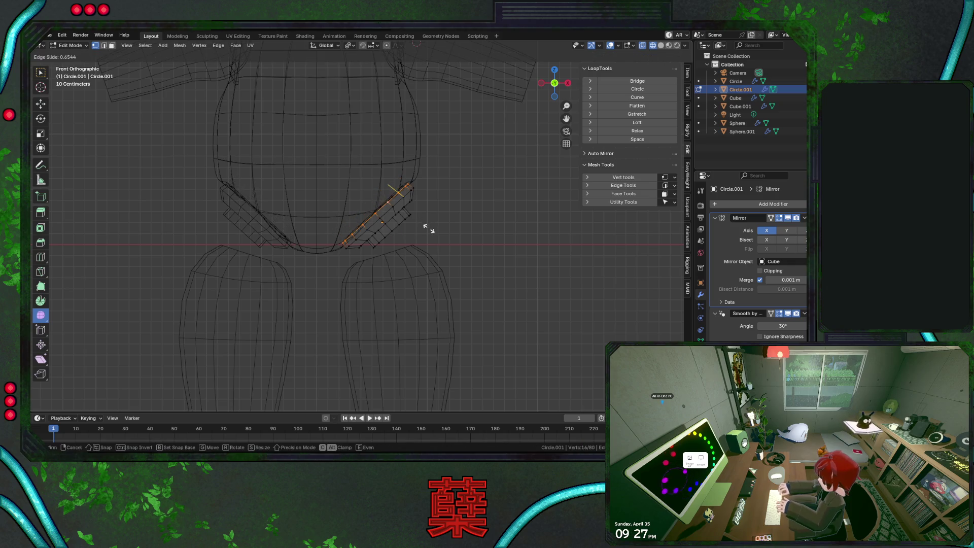
click(426, 229)
key(shift+z)
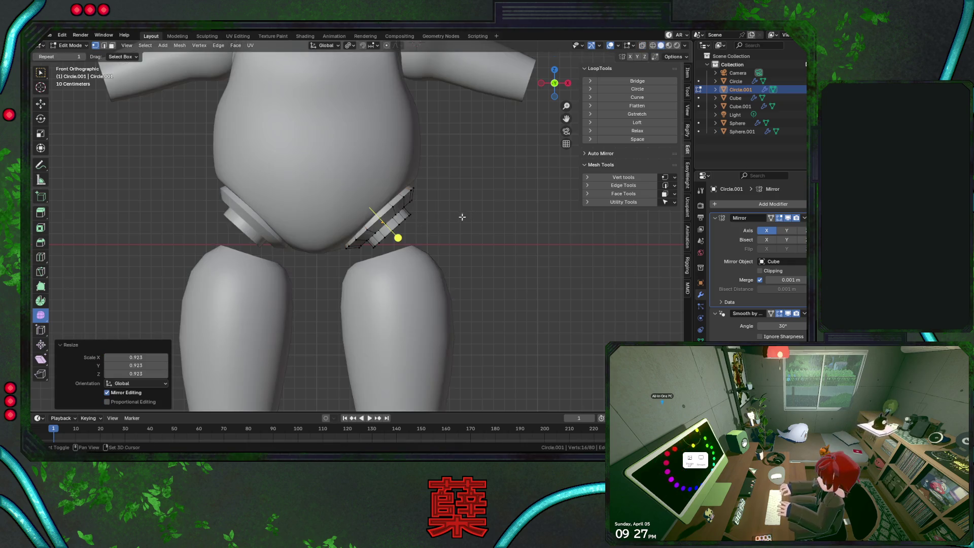
key(Tab)
Orbit around to inspect the hips and select the right thigh leg
click(453, 232)
mouse_move(453, 232)
middle_down()
mouse_move(388, 251)
mouse_move(366, 229)
mouse_move(278, 221)
mouse_move(451, 219)
middle_up()
mouse_move(434, 207)
middle_down()
mouse_move(439, 193)
mouse_move(440, 215)
mouse_move(392, 224)
mouse_move(395, 195)
mouse_move(385, 209)
mouse_move(419, 175)
middle_up()
click(398, 309)
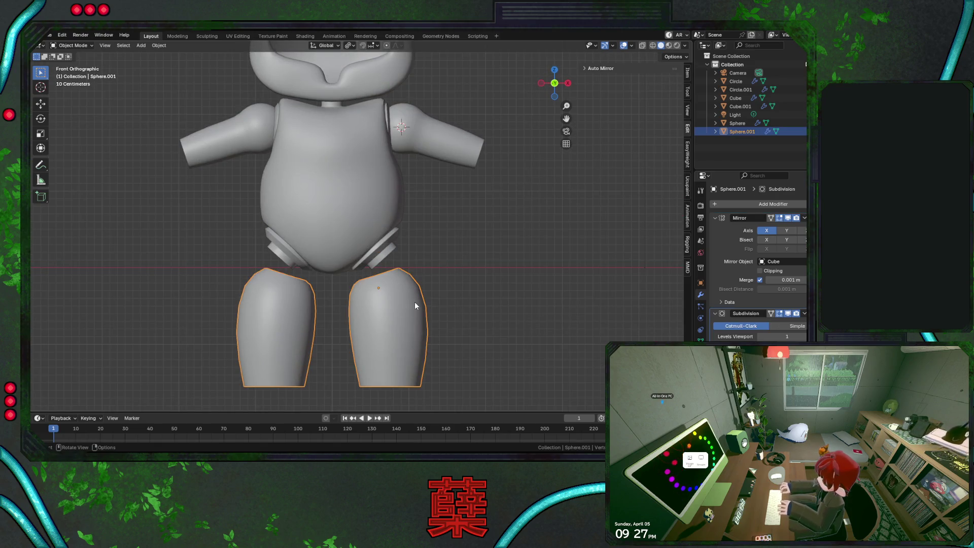
Tilt and move the thigh's top vertex loop toward the hip ring
scroll(422, 300, up, 3)
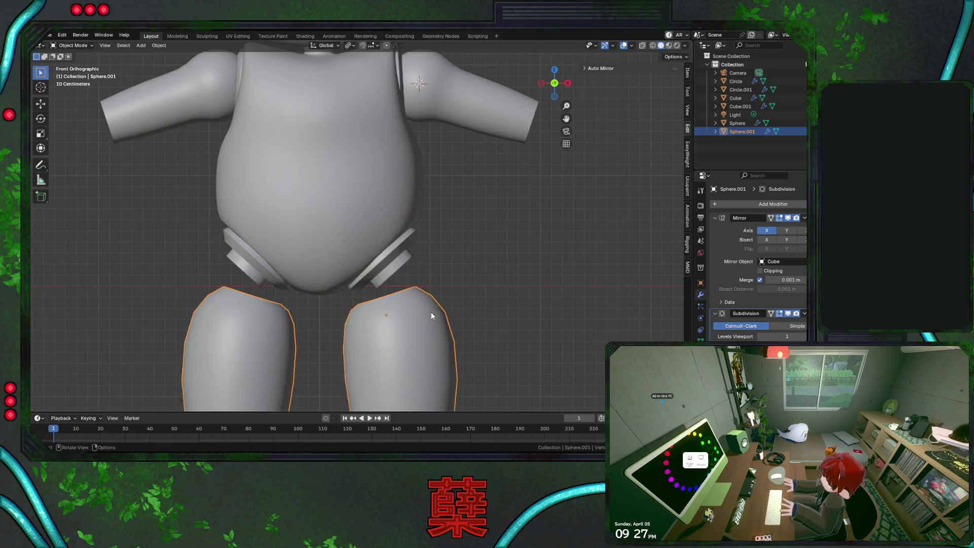
key(Tab)
key(Tab)
key(g)
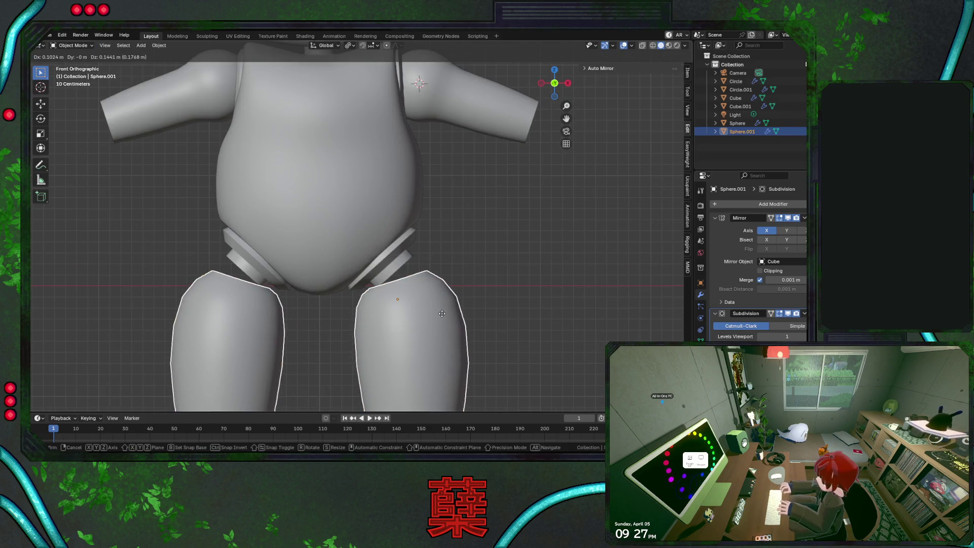
key(Escape)
key(Tab)
key(r)
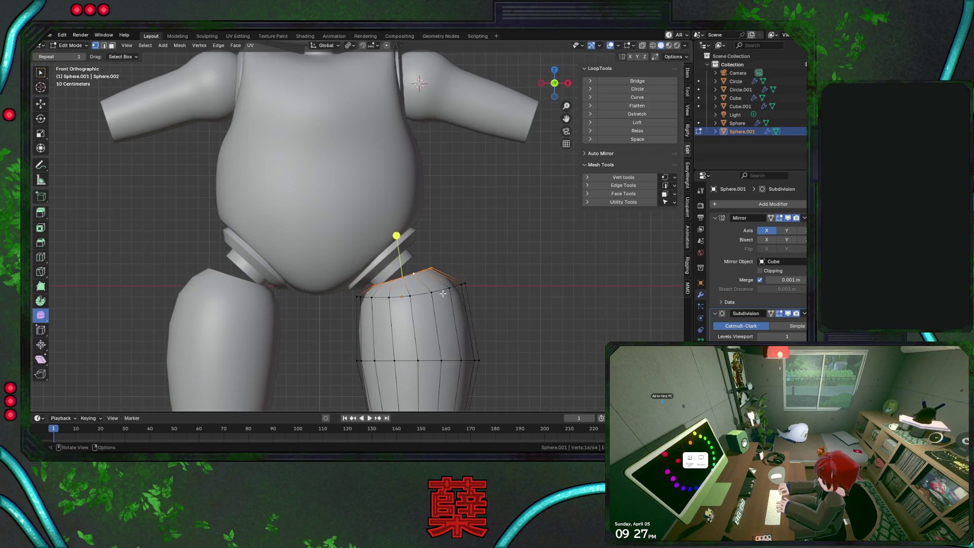
click(448, 275)
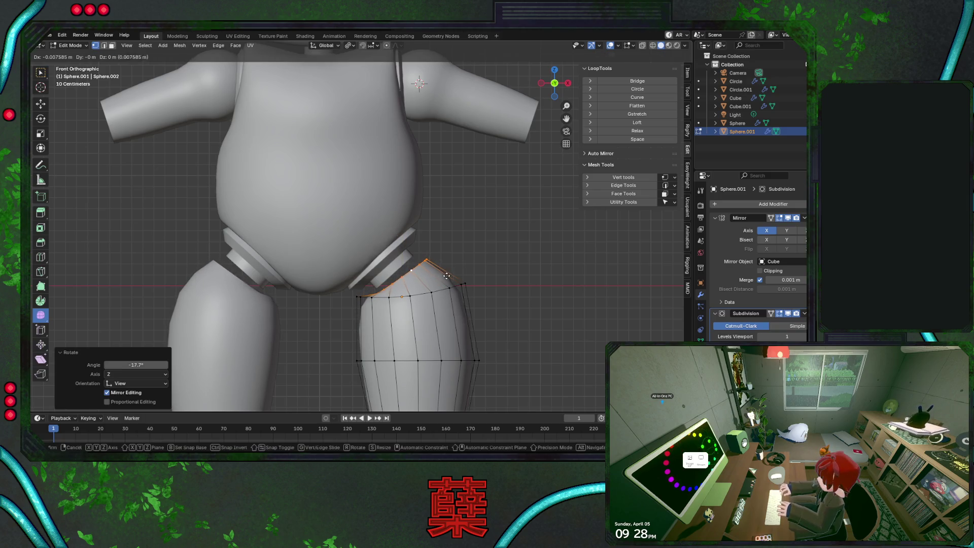
key(g)
click(436, 266)
Refine the top loop's tilt and position, then return to Object Mode
key(r)
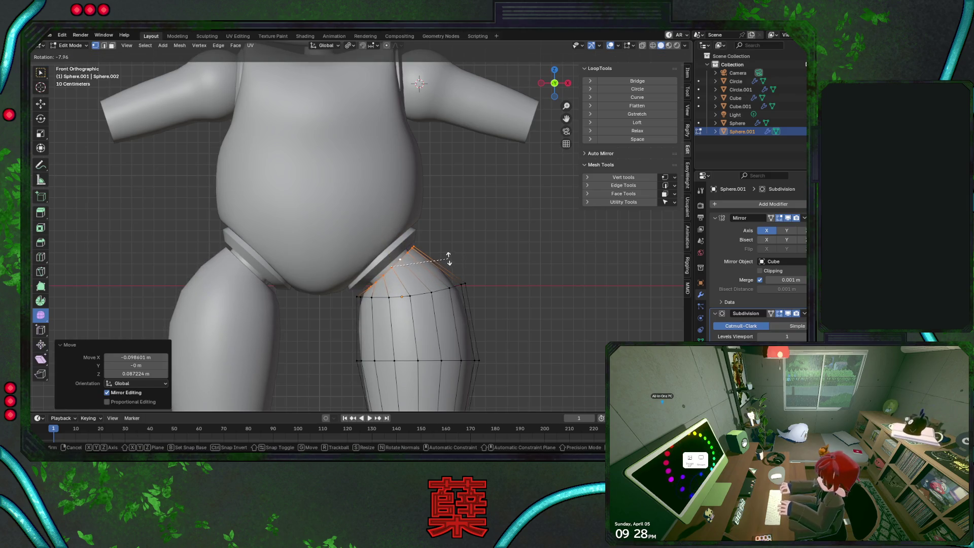
click(448, 257)
key(g)
click(447, 257)
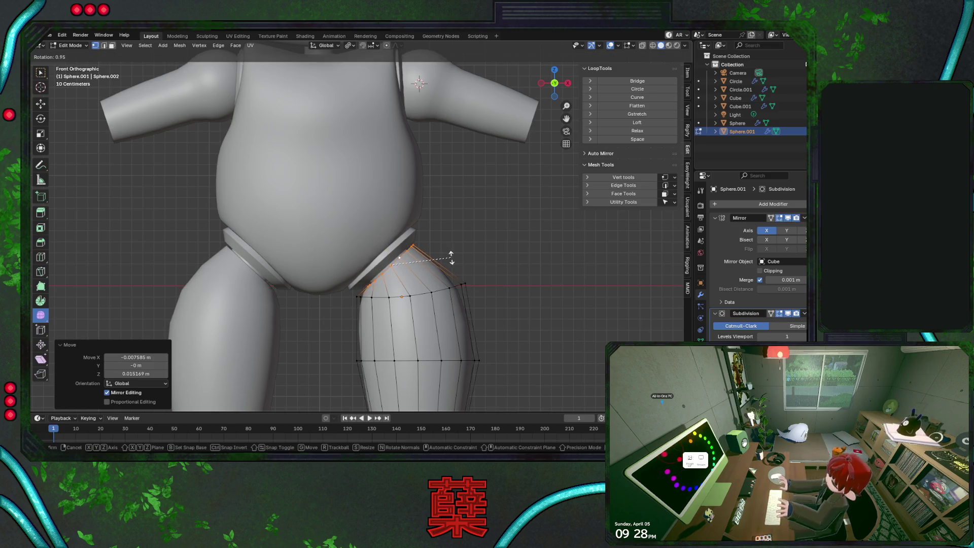
key(Tab)
click(482, 268)
scroll(469, 276, down, 4)
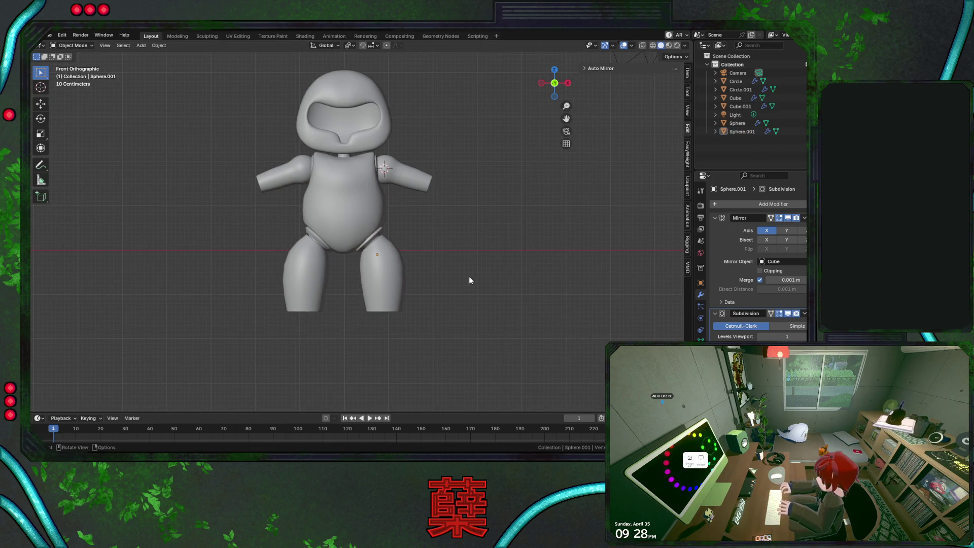
scroll(469, 279, up, 3)
On the right thigh, shift the lower and bottom vertex loops sideways along X
click(428, 309)
key(Tab)
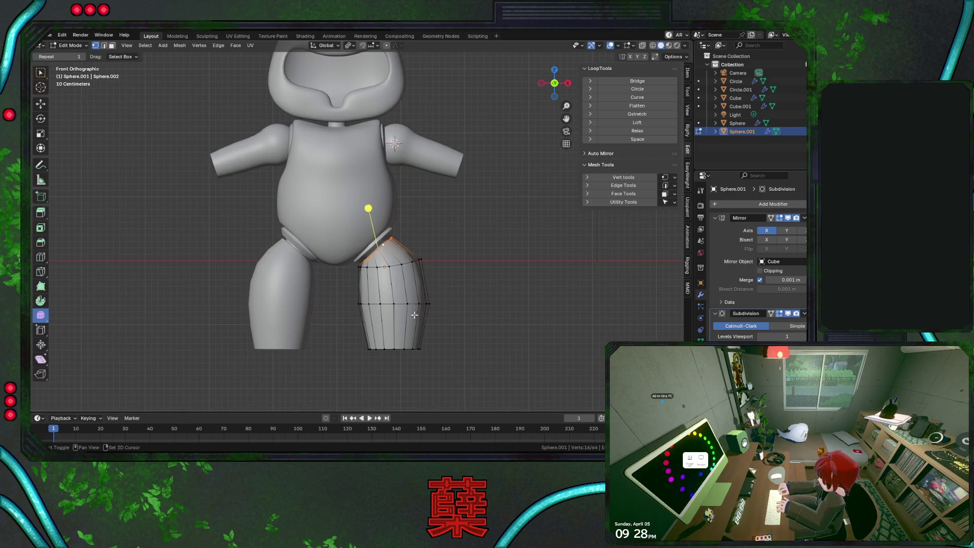
key(shift+z)
drag(341, 281, 477, 354)
key(g)
key(x)
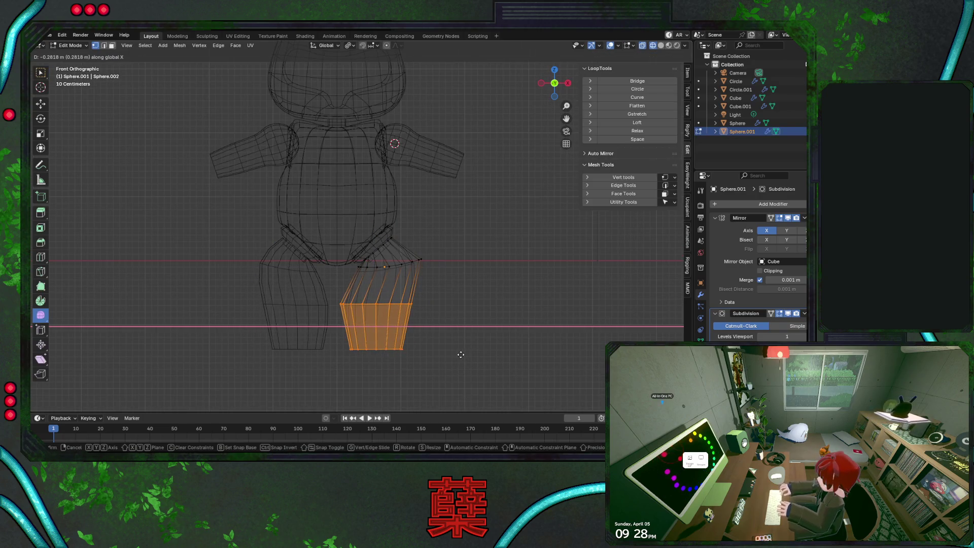
click(471, 354)
drag(350, 335, 439, 363)
key(g)
key(x)
click(382, 288)
Move the upper thigh loop sideways along X, then vertically along Z
alt+click(371, 268)
key(g)
key(x)
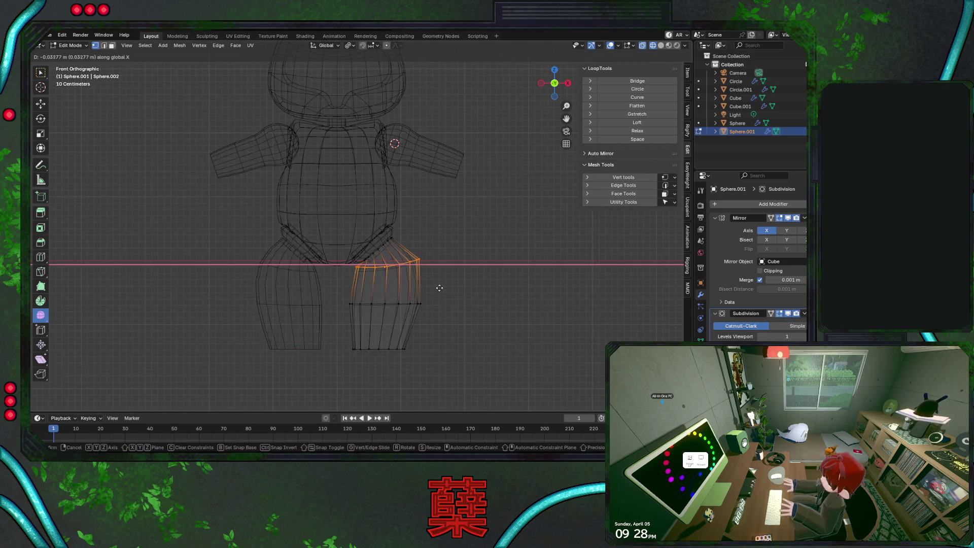
click(433, 286)
key(g)
key(z)
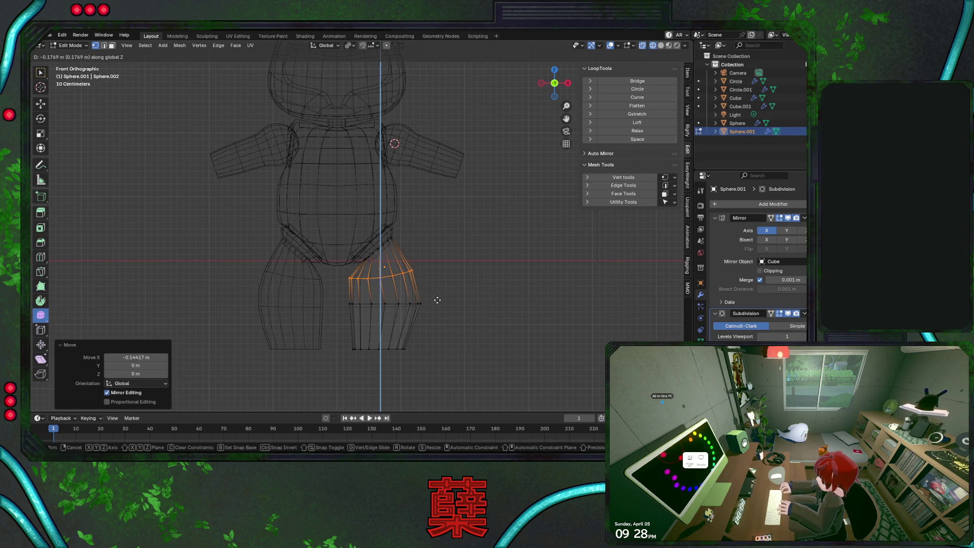
click(438, 300)
scroll(437, 300, up, 3)
Tilt and lower the thigh's top loop so it sits flat beneath the hip ring
key(r)
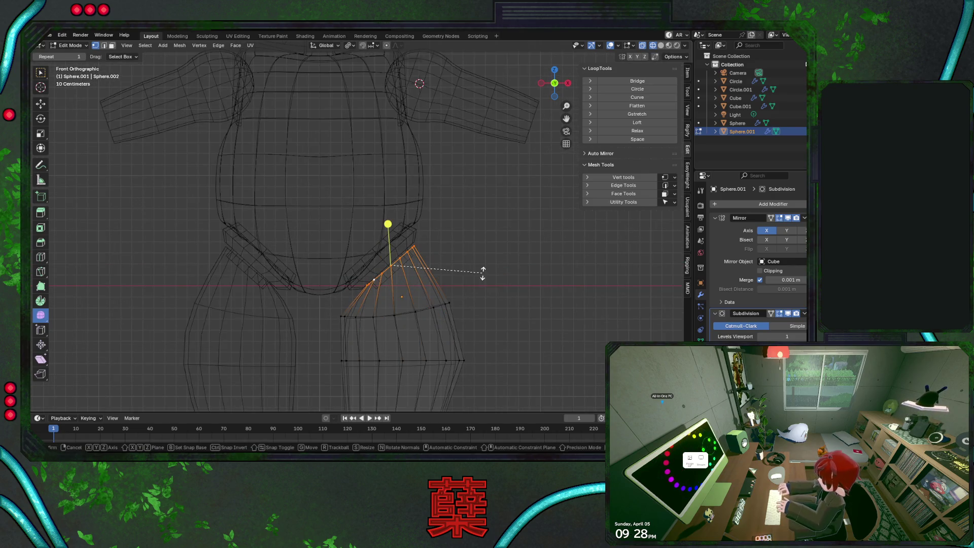
click(488, 267)
key(g)
key(z)
click(490, 293)
key(r)
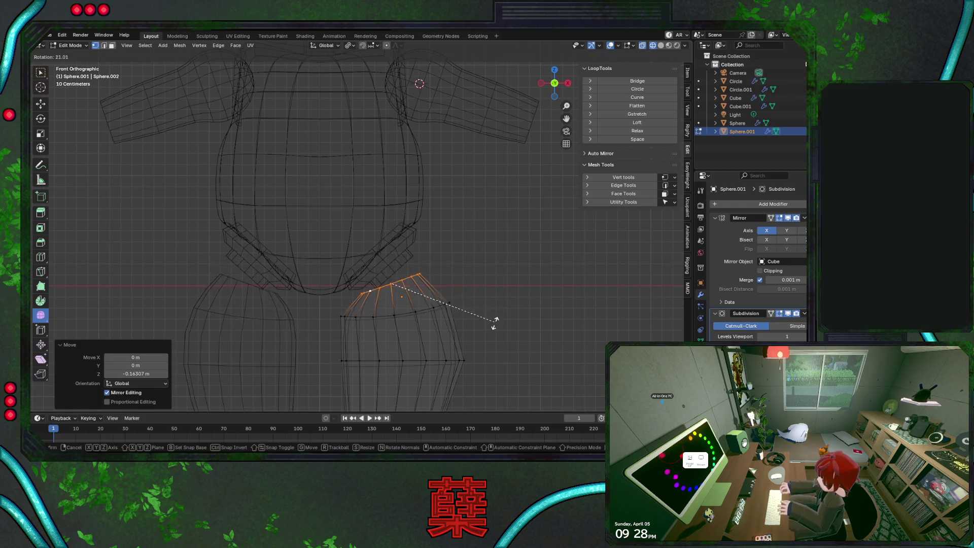
click(481, 355)
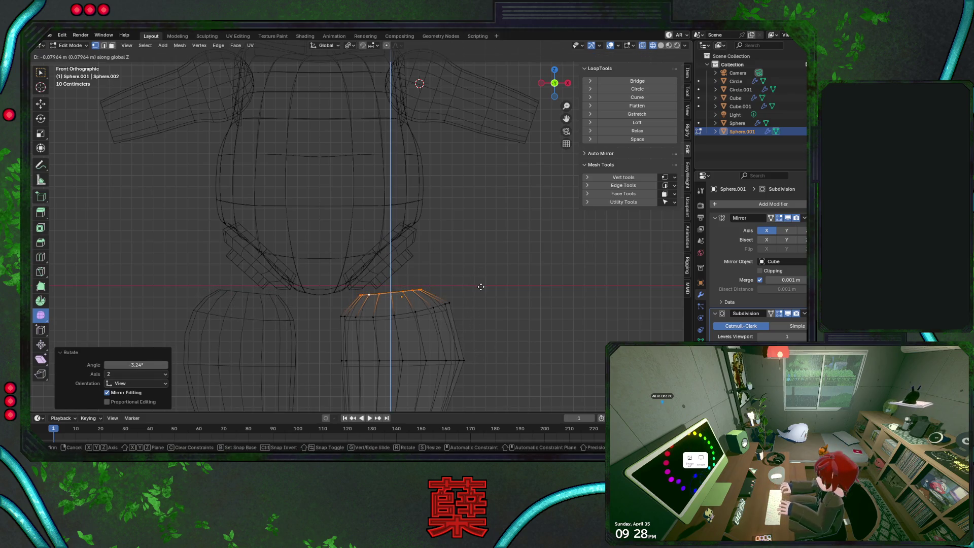
key(Tab)
click(466, 282)
scroll(441, 285, down, 5)
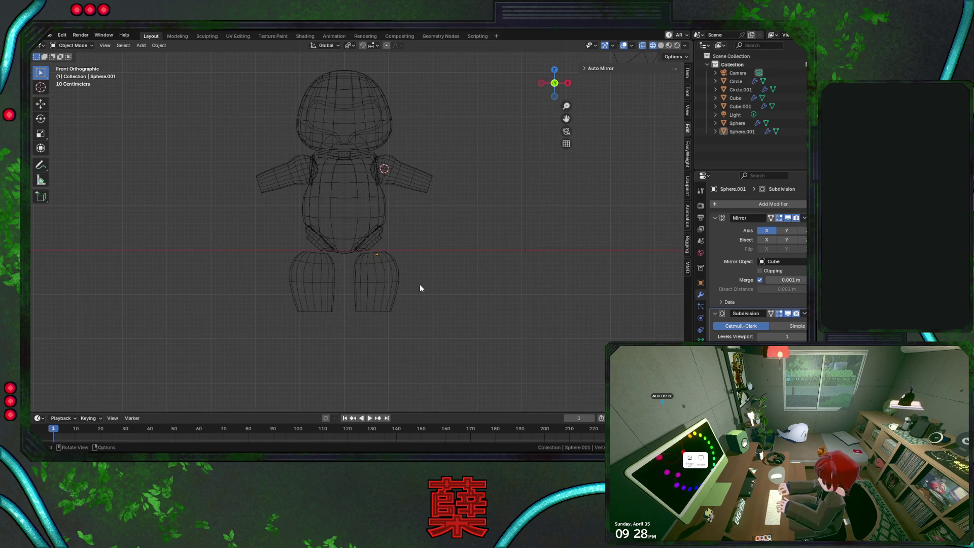
scroll(419, 288, up, 2)
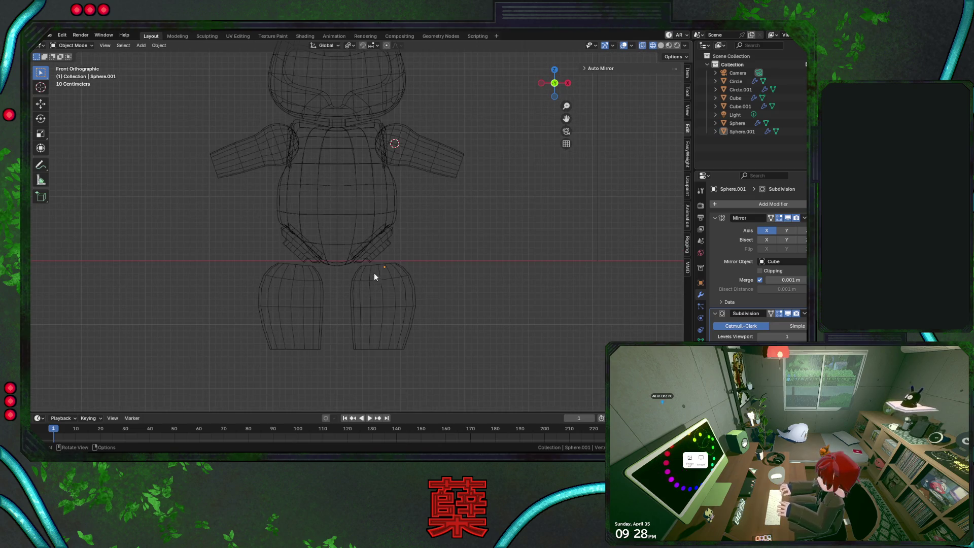
Select the hip rings with the body in Edit Mode and pick one whole ring piece
click(380, 255)
click(373, 232)
click(379, 242)
click(388, 227)
shift+click(393, 242)
key(Tab)
scroll(413, 248, up, 1)
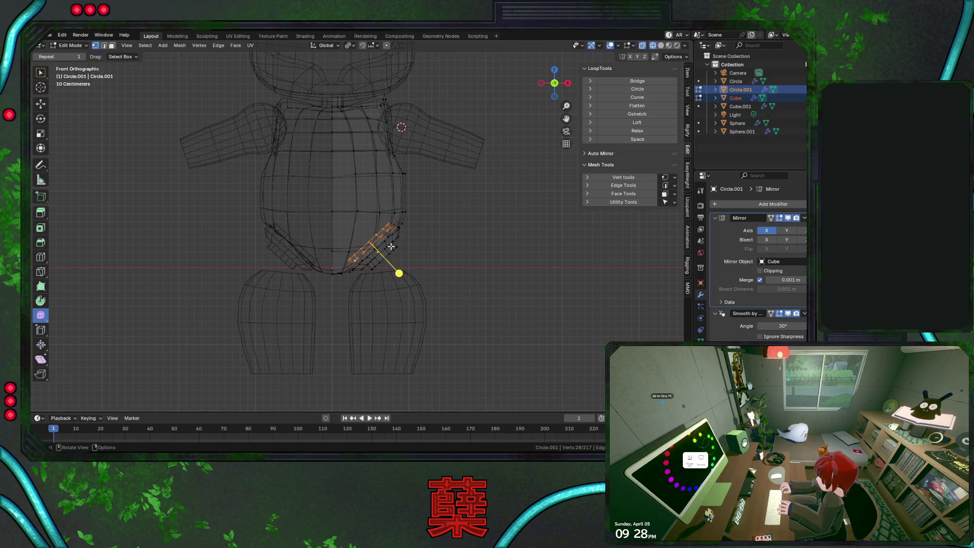
click(391, 247)
key(l)
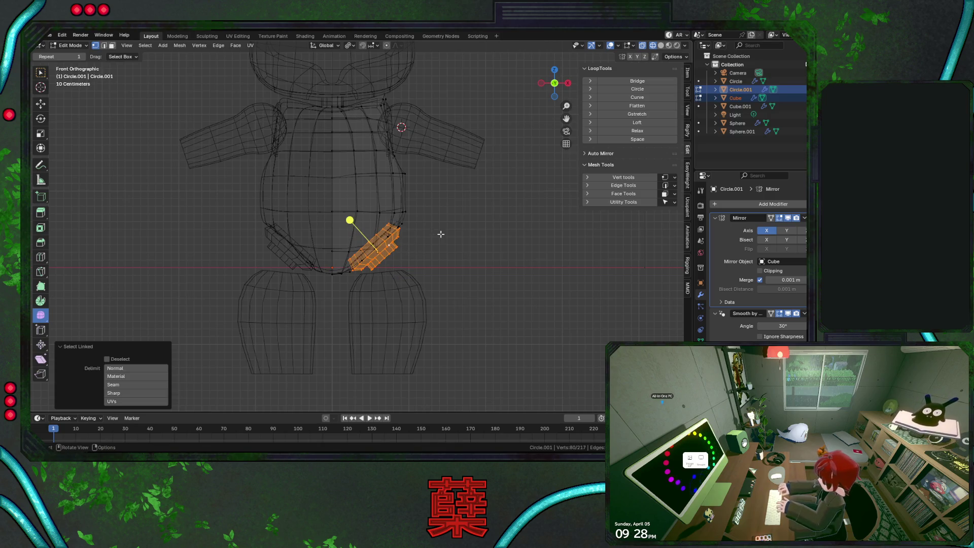
With proportional editing on, tilt the hip ring 15.5° around the 3D cursor snapped to it
click(386, 45)
click(396, 45)
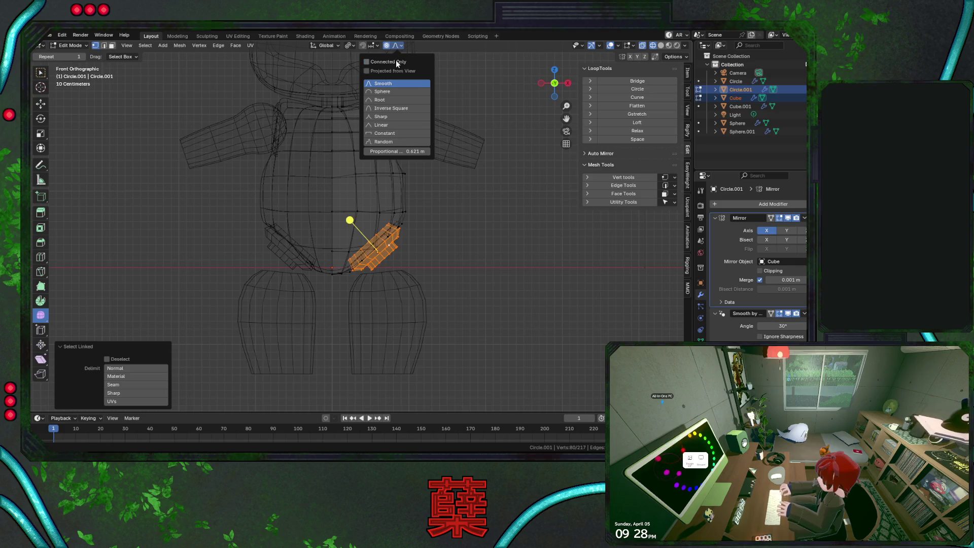
key(r)
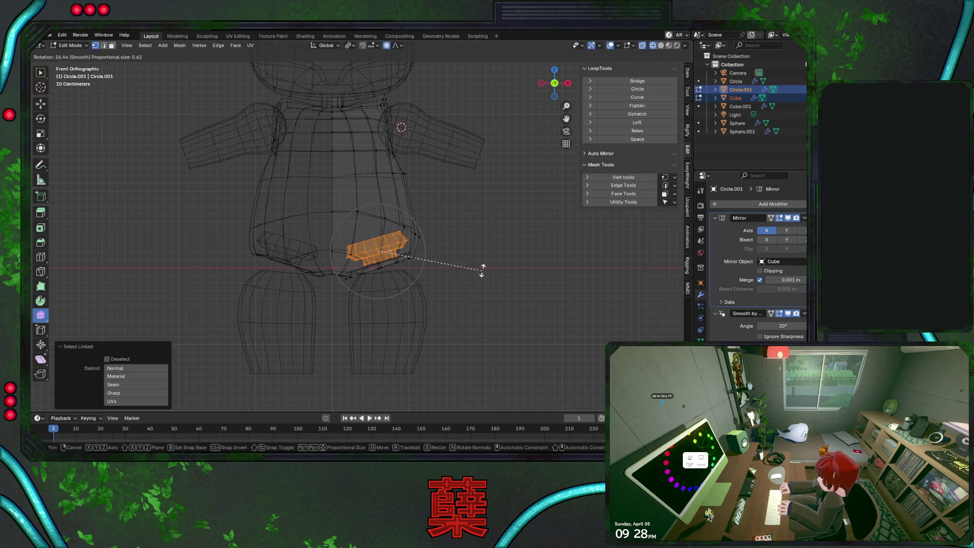
click(438, 208)
click(349, 46)
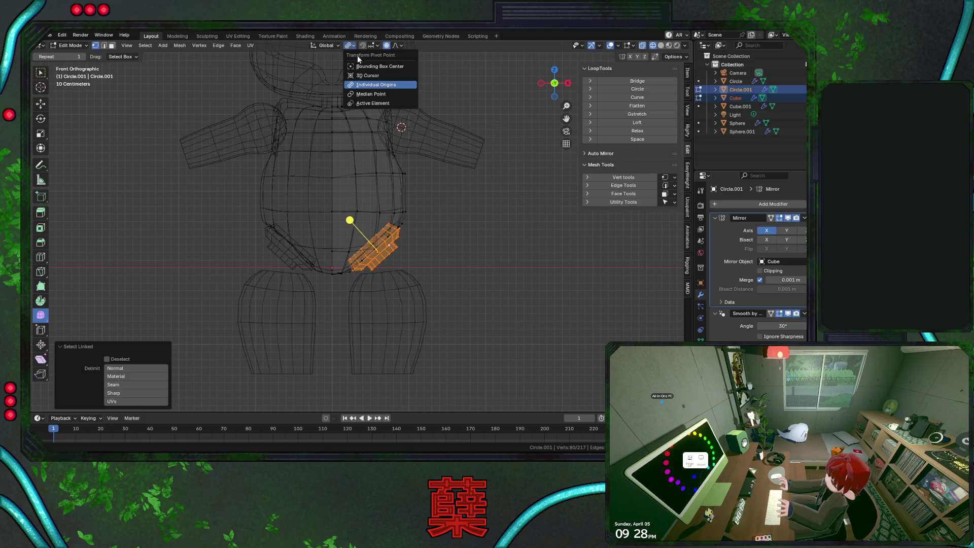
key(shift+s)
click(435, 278)
click(353, 46)
click(367, 76)
key(r)
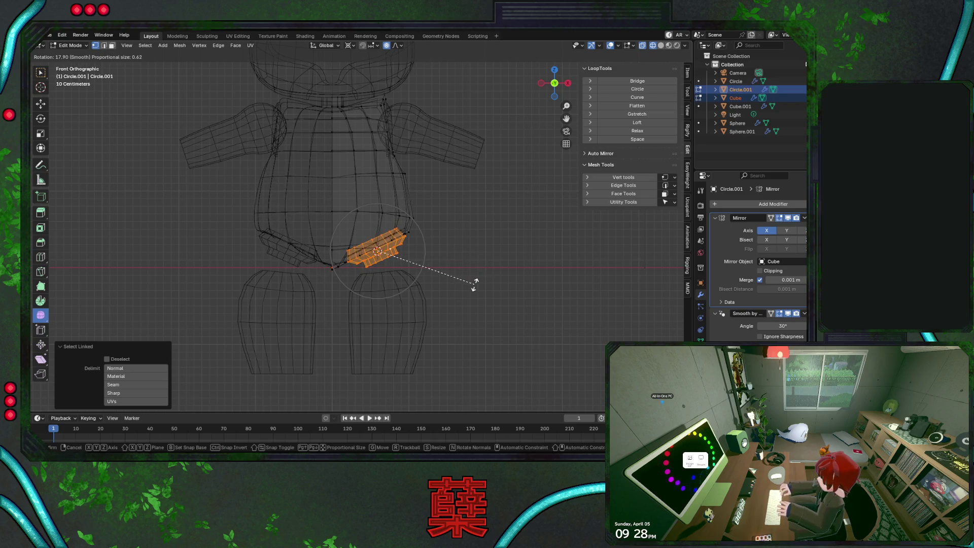
click(475, 278)
Lower the hip ring about 0.17 m along Z and check it from side and front
key(g)
key(z)
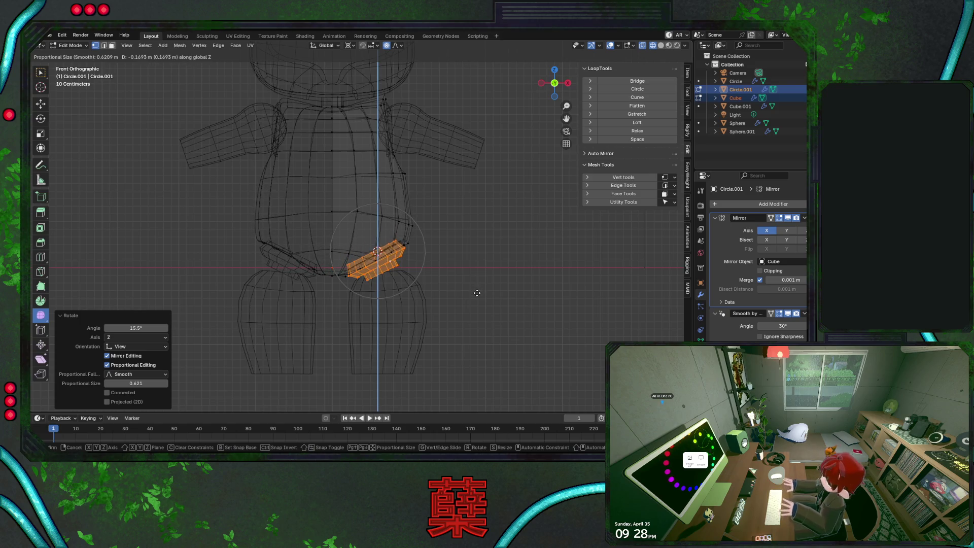
click(476, 292)
key(shift+z)
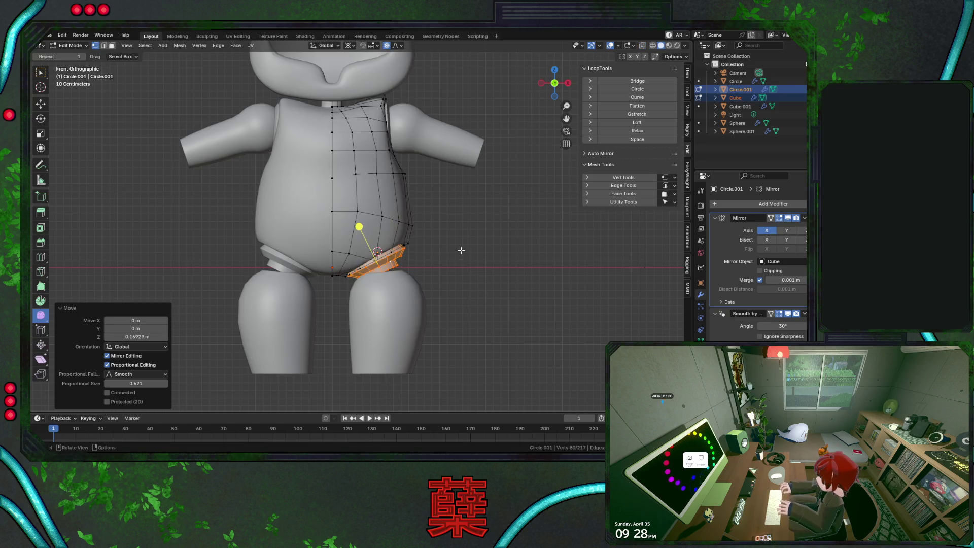
key(Tab)
key(KP_3)
key(KP_1)
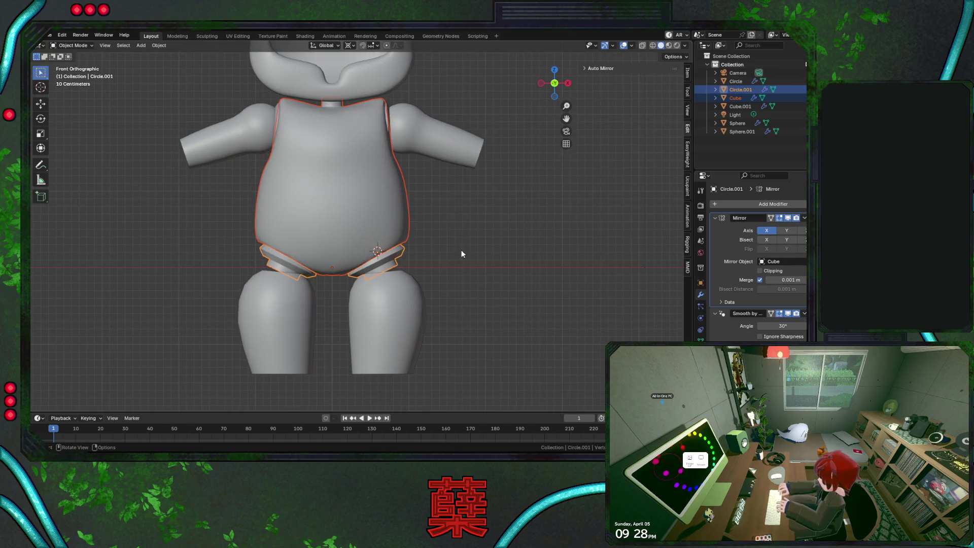
Nudge the old legs down along Z and slightly sideways along X
click(462, 250)
click(430, 293)
key(g)
key(z)
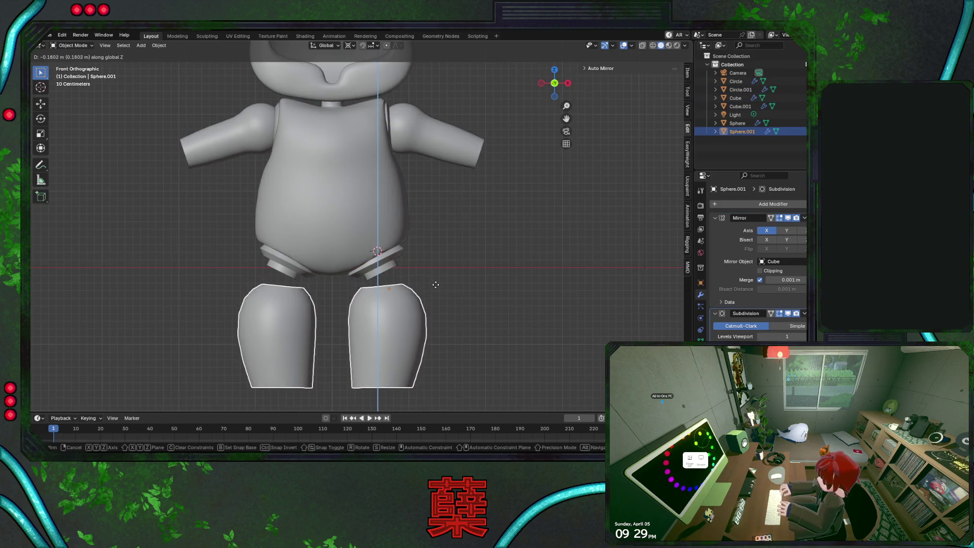
click(434, 286)
key(g)
key(x)
click(434, 290)
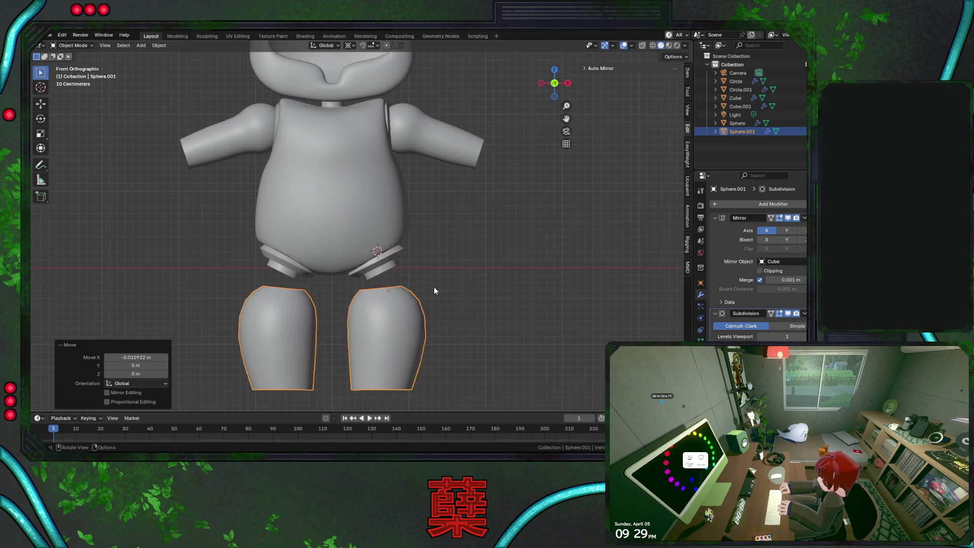
Delete the old legs and duplicate the arms to serve as new legs
key(Delete)
click(444, 158)
key(shift+d)
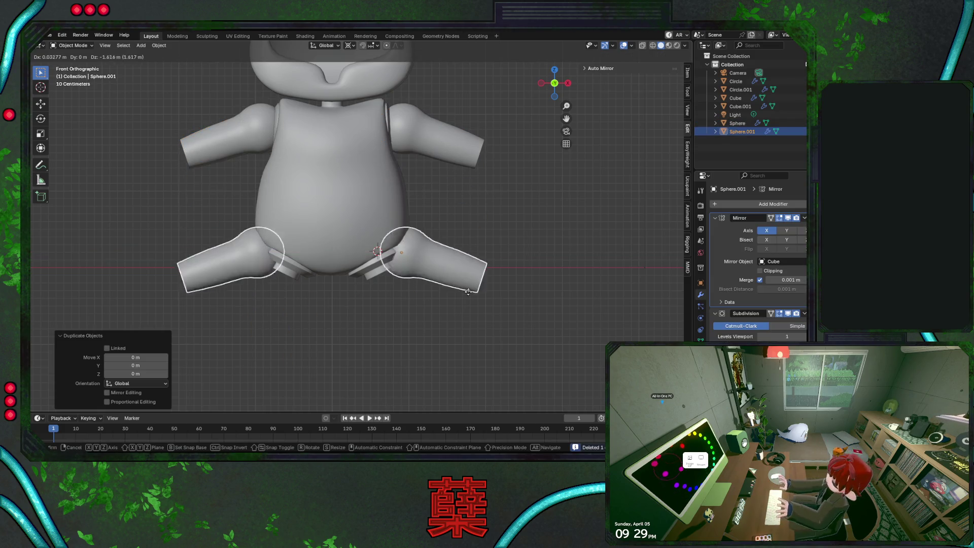
Place the duplicated arms below the torso and rotate them upright around Individual Origins
click(468, 292)
key(g)
click(446, 317)
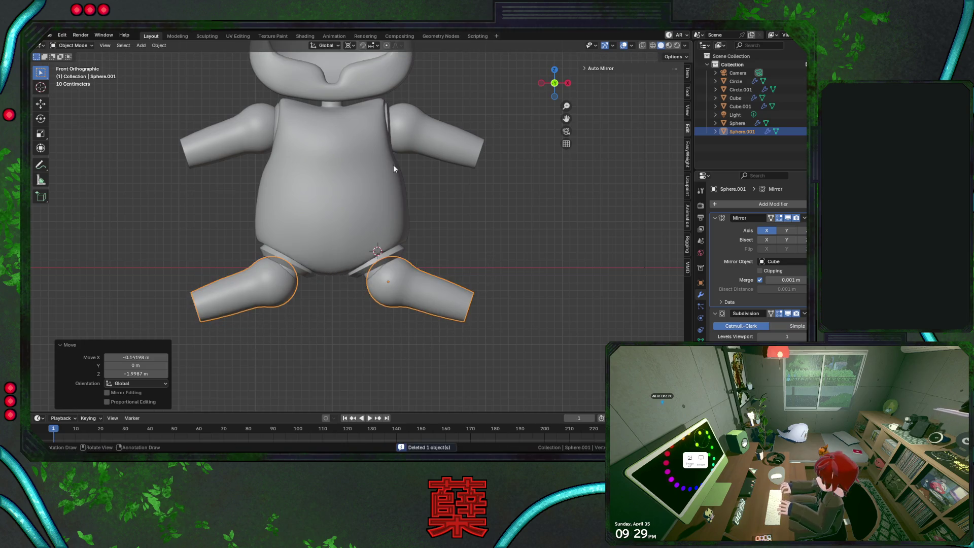
click(358, 45)
click(375, 87)
key(r)
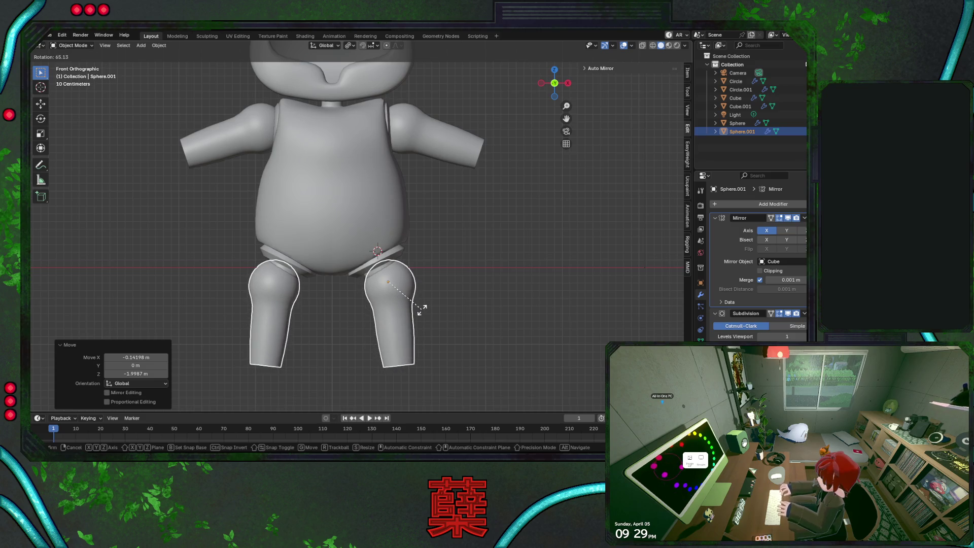
click(417, 310)
In Edit Mode, scale up the upper leg vertices into a thigh and shift them sideways
key(Tab)
key(s)
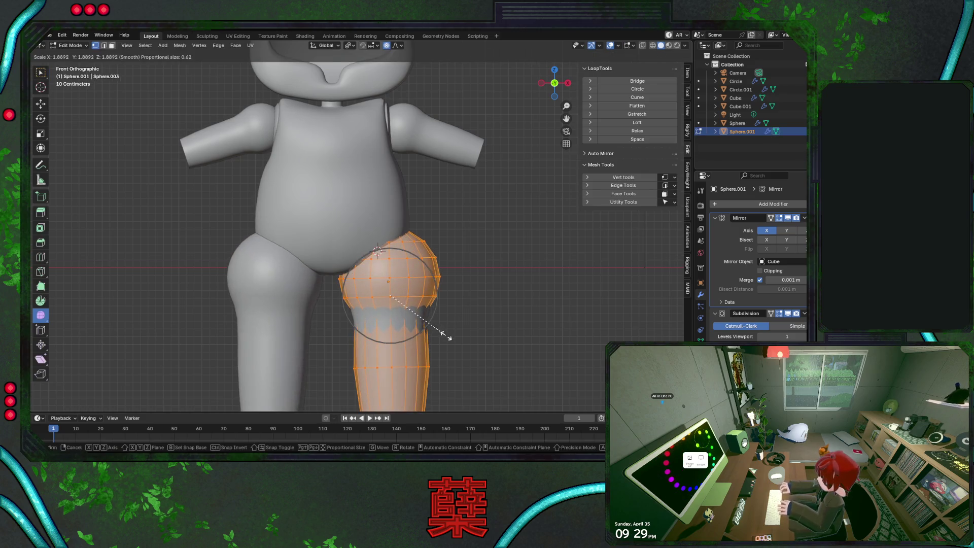
click(446, 335)
key(g)
key(z)
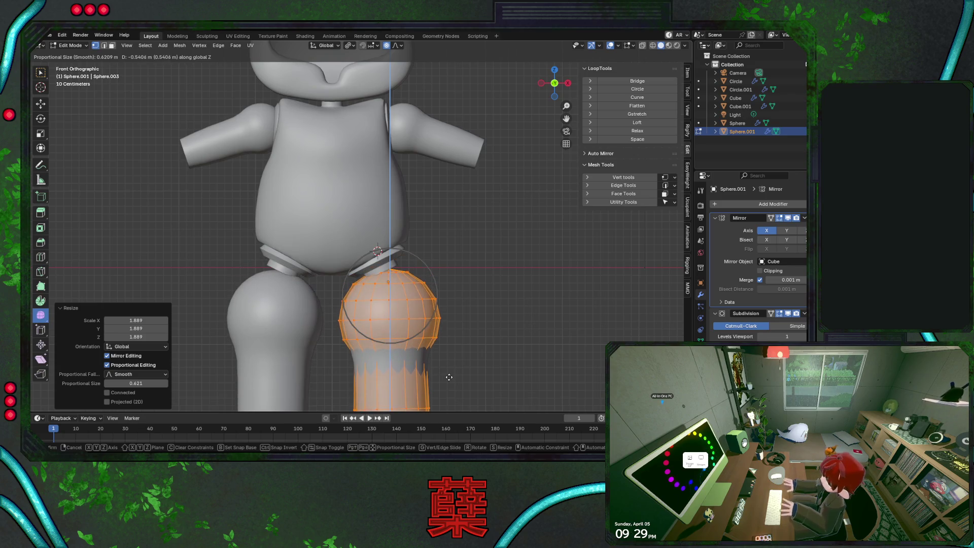
key(x)
click(451, 369)
key(s)
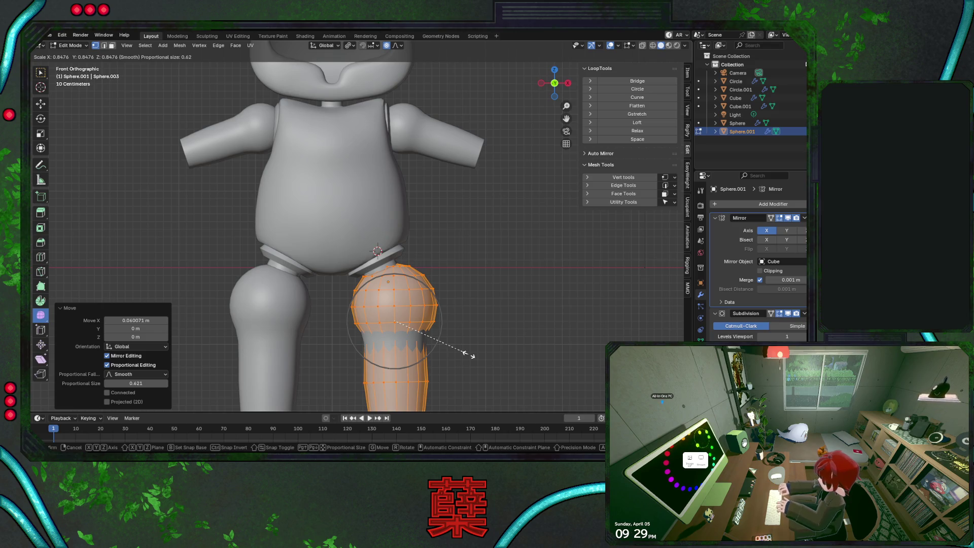
click(468, 350)
Shift the thigh sideways again, undo a vertical move, and return to Object Mode
key(g)
key(x)
click(462, 360)
key(g)
key(z)
right_click(464, 364)
key(ctrl+z)
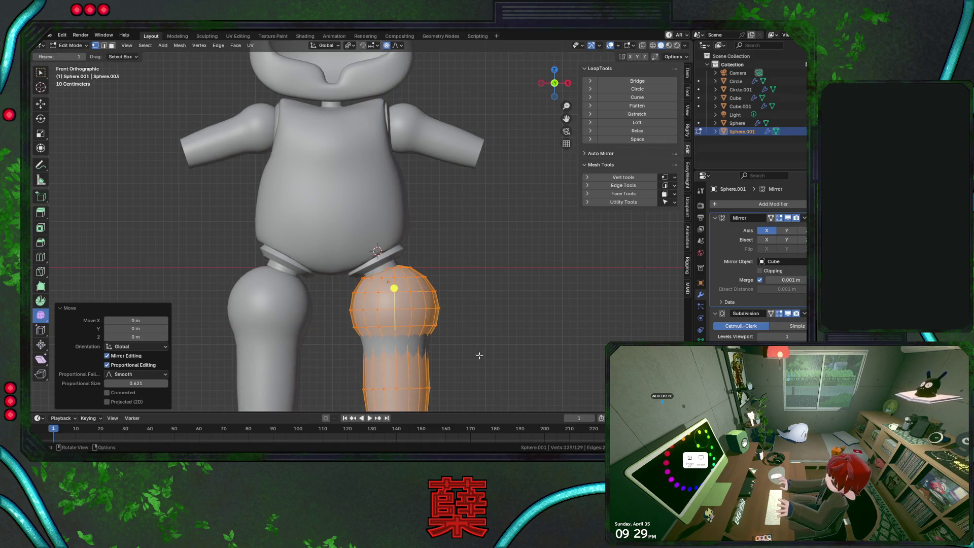
key(Tab)
scroll(487, 293, down, 2)
scroll(452, 273, down, 2)
scroll(445, 241, up, 2)
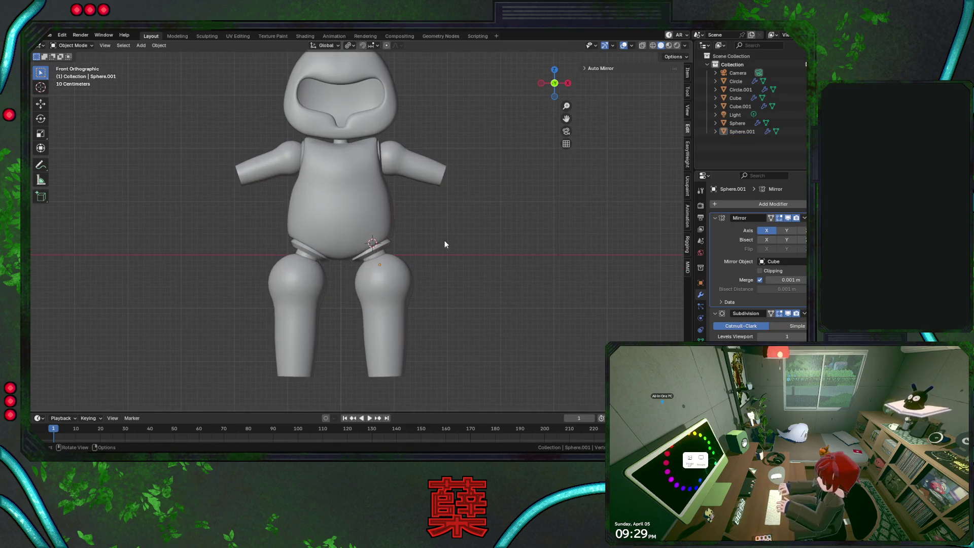
In wireframe Edit Mode, delete the lower vertices of the leg
click(397, 313)
key(Tab)
key(shift+z)
alt+click(361, 355)
key(x)
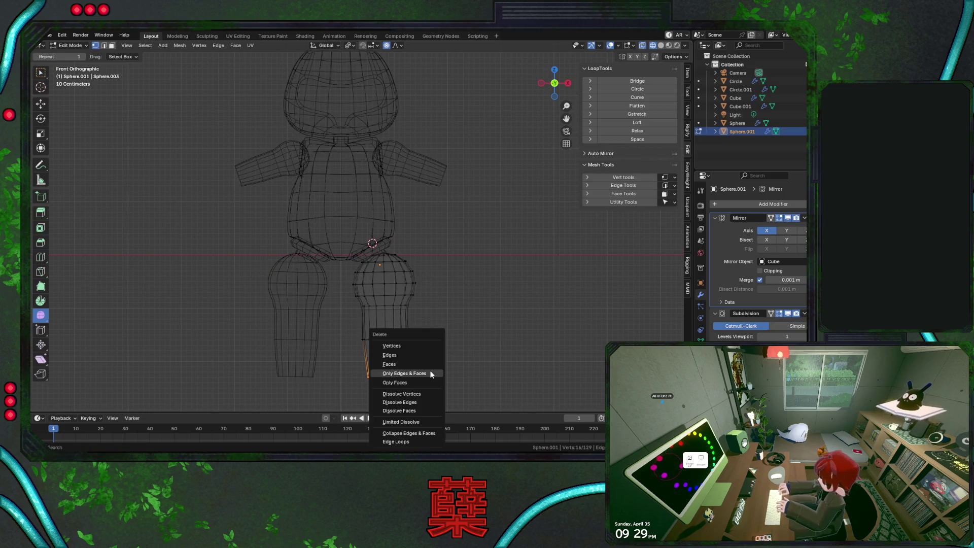
click(418, 346)
Taper the leg's new bottom loop, then scale the whole leg to 0.920
alt+click(386, 337)
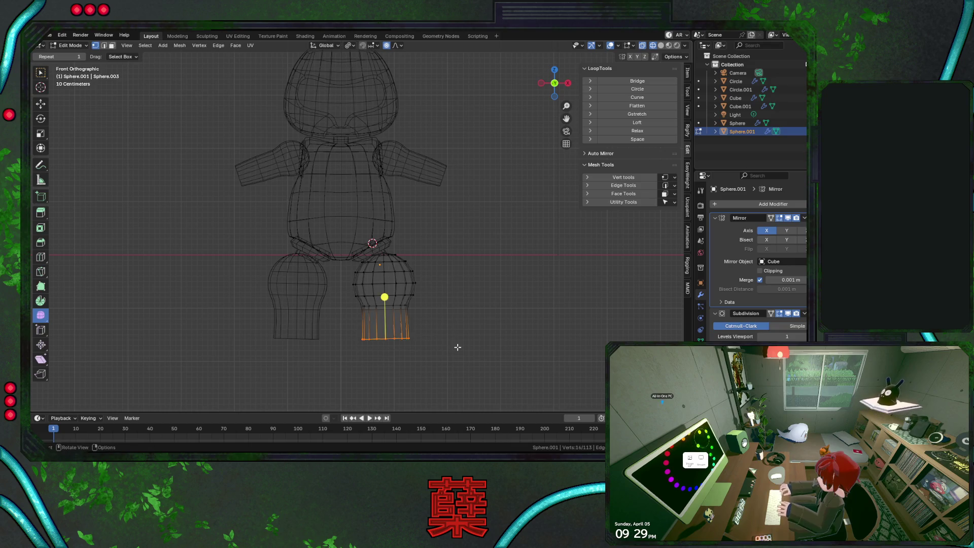
key(s)
click(439, 348)
key(l)
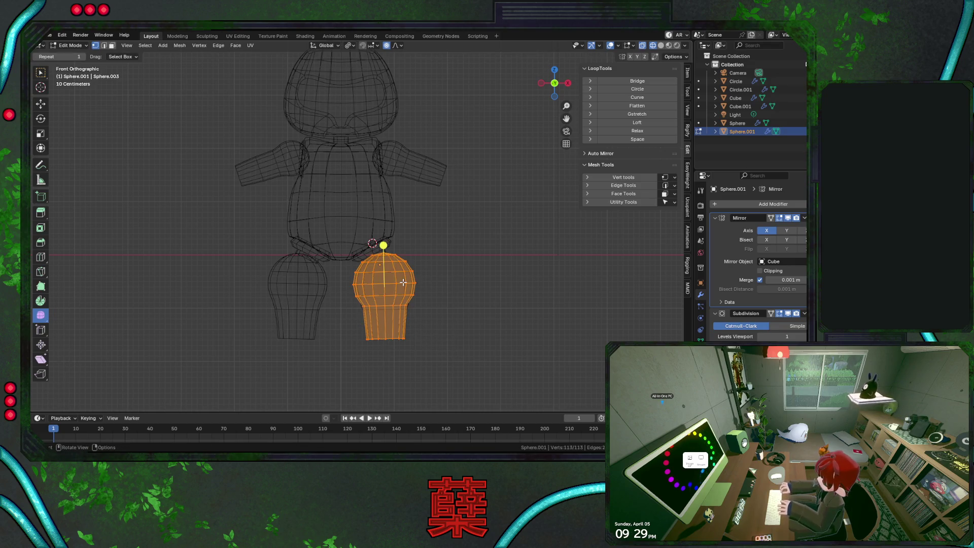
key(r)
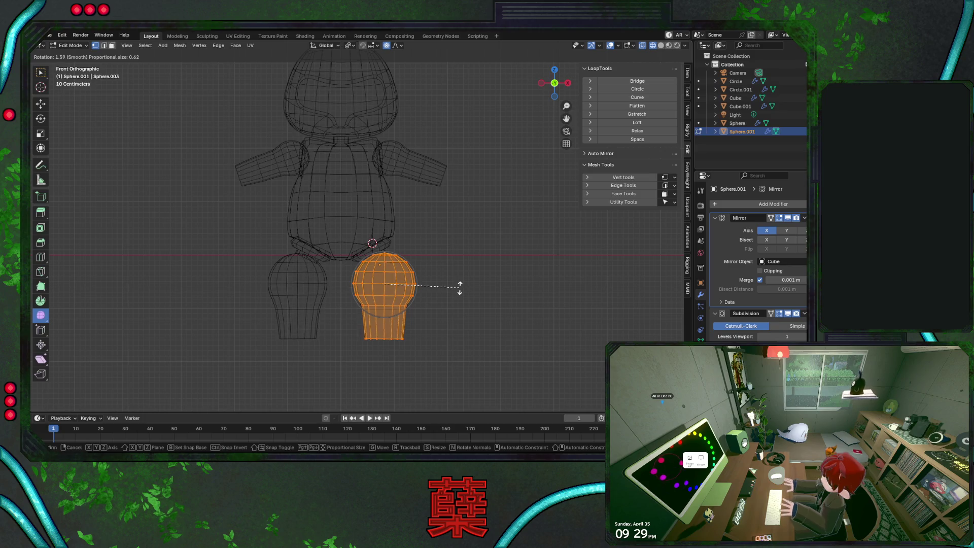
key(Escape)
key(s)
click(461, 331)
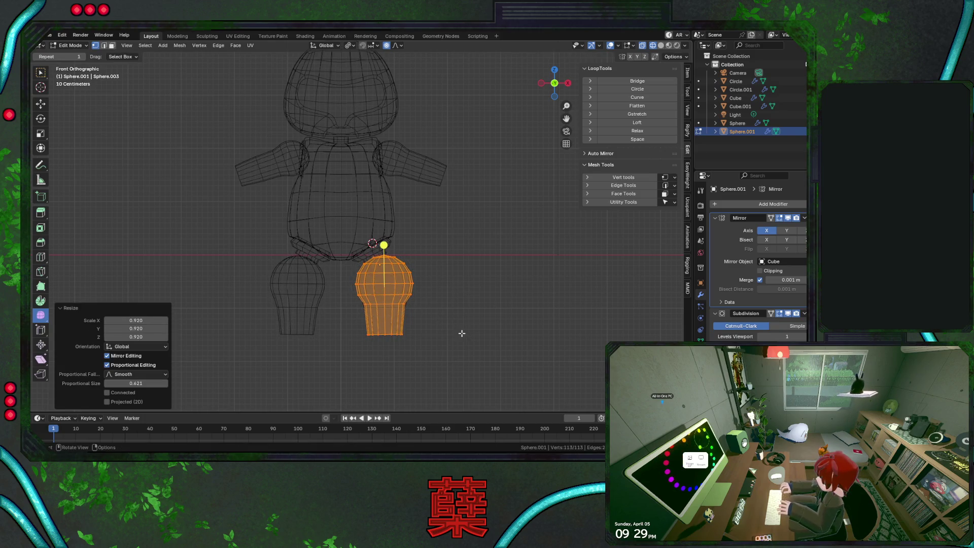
Return to Object Mode with solid shading and clear the selection
key(Tab)
key(r)
key(Escape)
scroll(431, 287, up, 4)
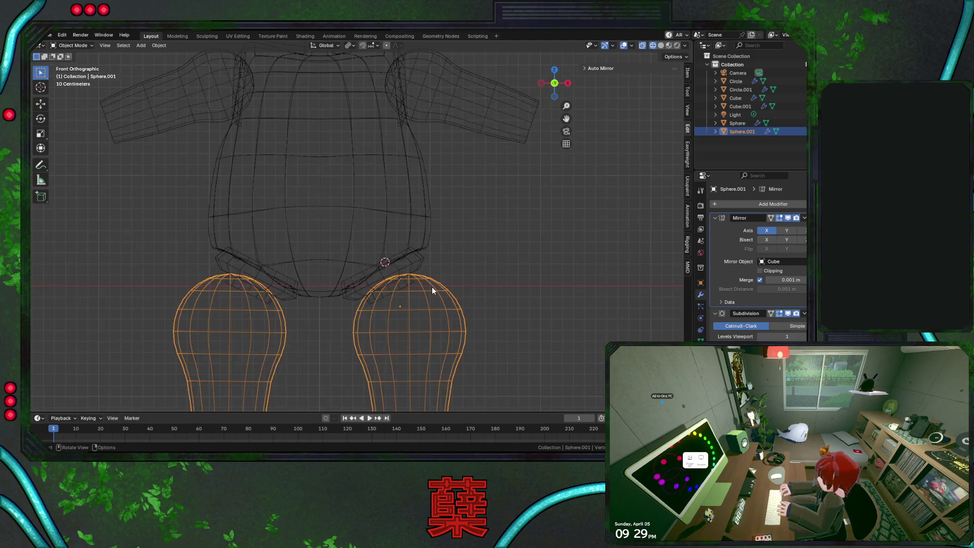
key(shift+z)
scroll(456, 279, down, 5)
click(474, 265)
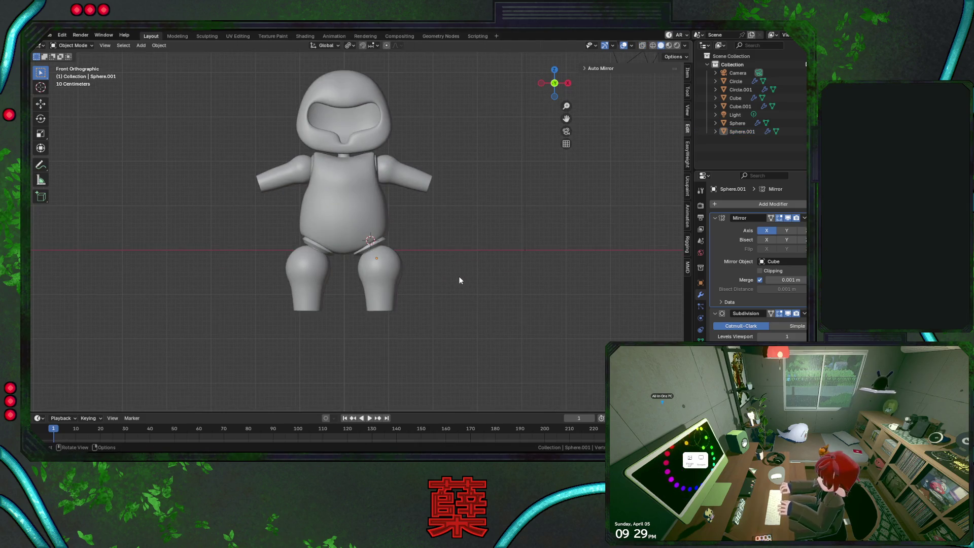
scroll(460, 280, up, 3)
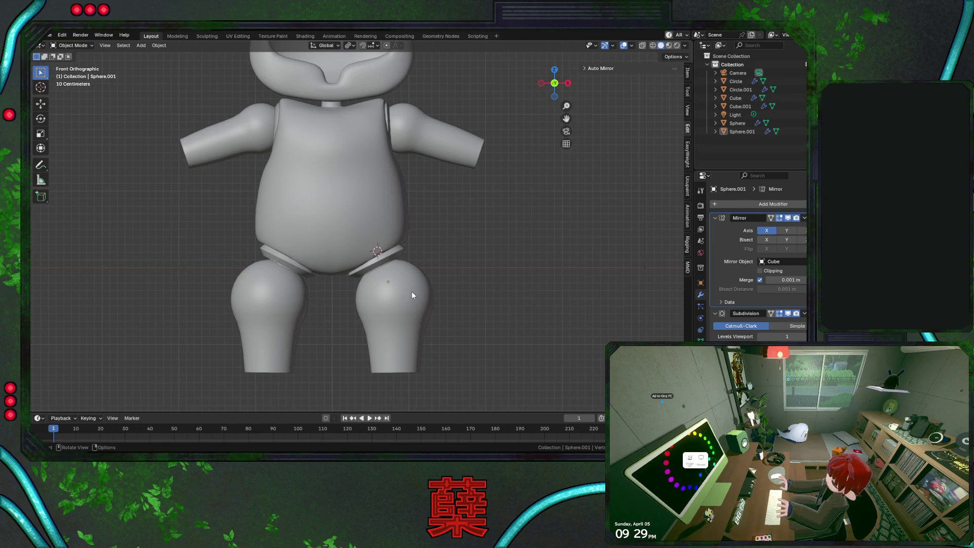
Select the right leg's top ring and tilt it to match the hip
click(425, 315)
key(Tab)
key(shift+z)
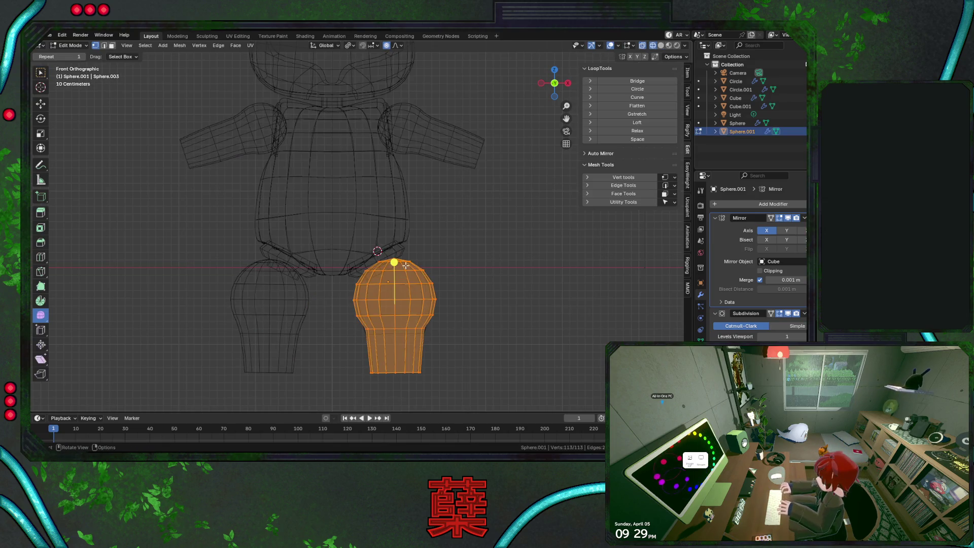
scroll(425, 280, up, 3)
click(410, 274)
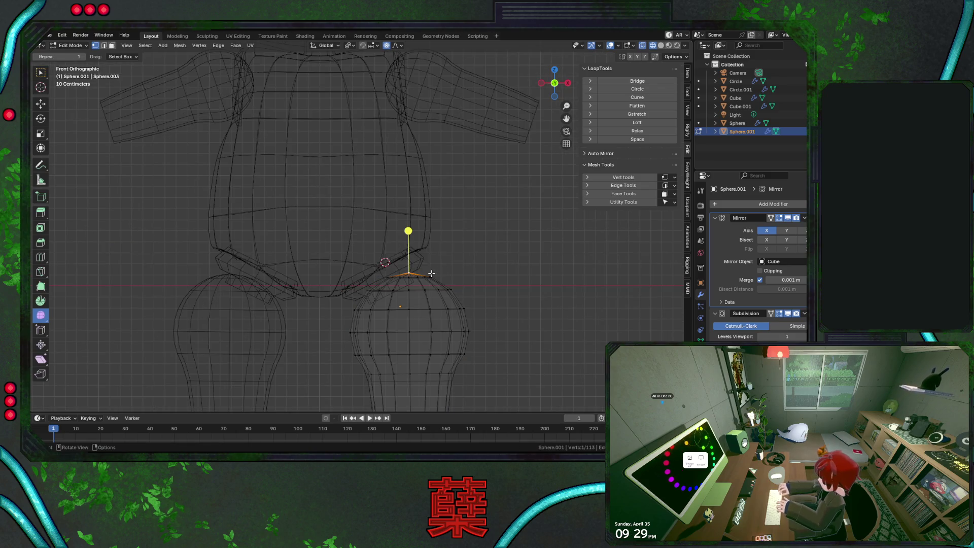
key(ctrl+KP_Add)
right_click(432, 273)
key(Escape)
key(r)
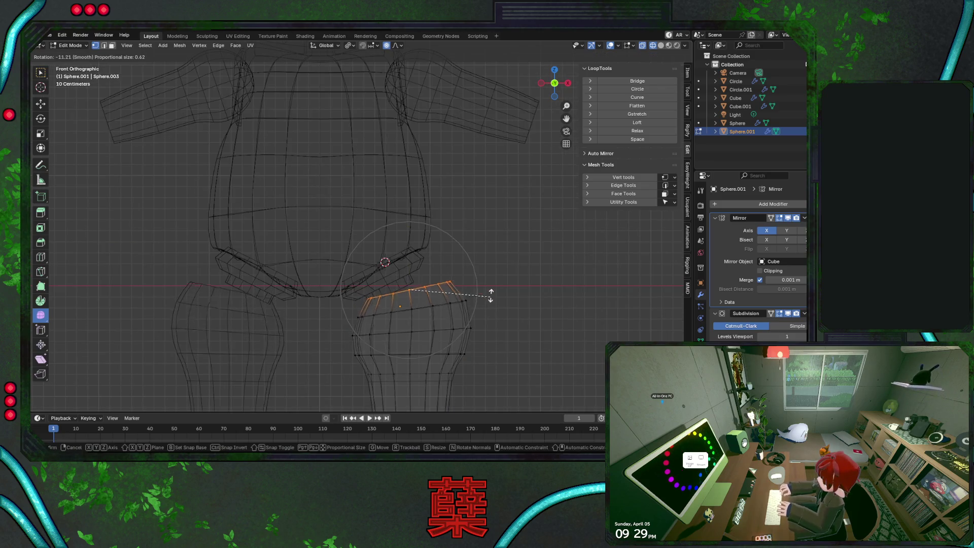
click(483, 277)
Lift the top ring, shrink it to 0.686, then lower it slightly along Z
key(g)
key(x)
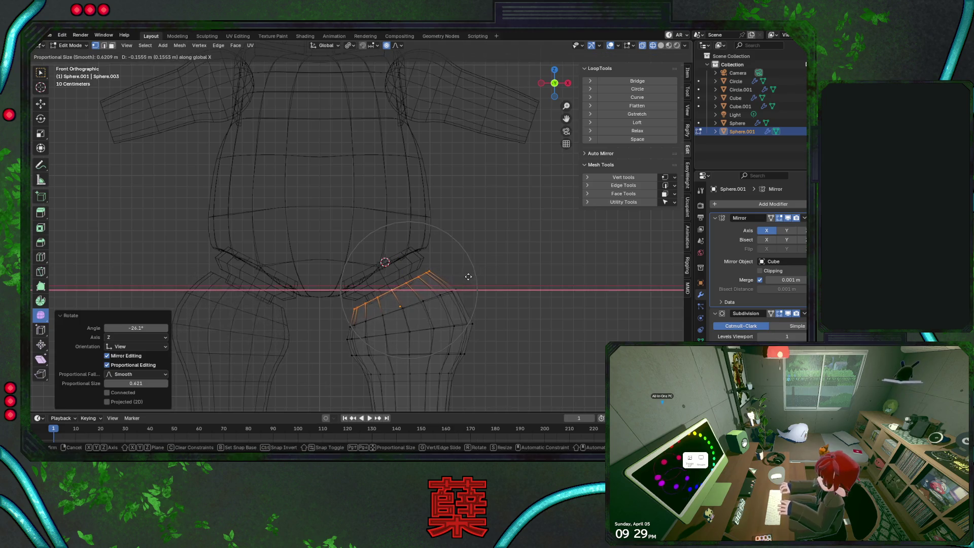
right_click(467, 274)
key(g)
key(z)
click(465, 272)
key(s)
click(449, 255)
key(g)
key(z)
click(453, 259)
Pull the right leg's bottom ring inward along X with larger falloff, then exit Edit Mode
scroll(452, 296, down, 3)
drag(345, 331, 471, 374)
key(g)
key(x)
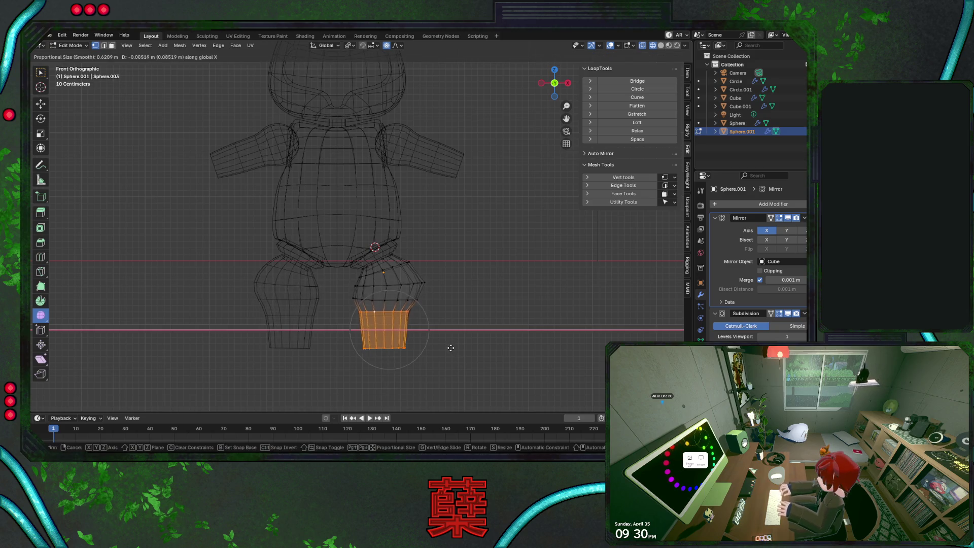
scroll(450, 348, down, 4)
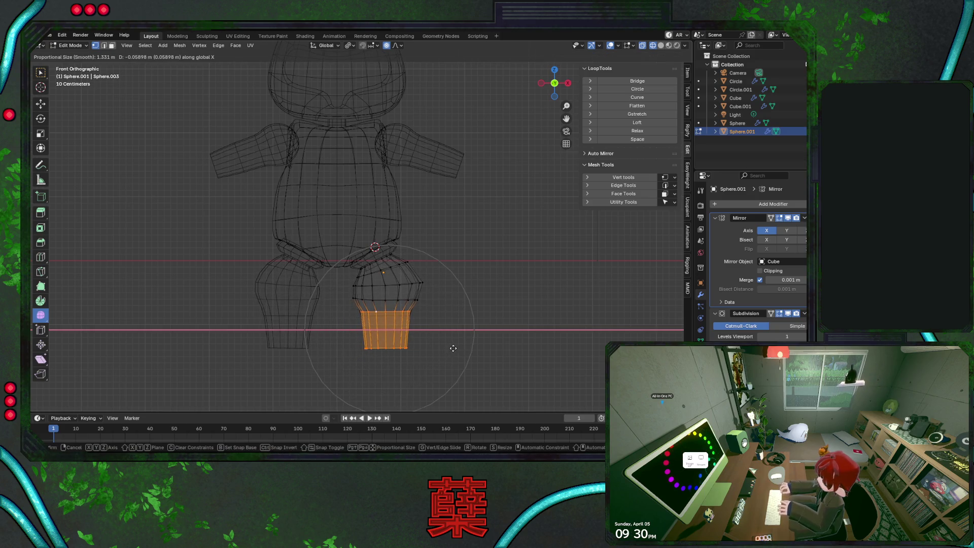
click(449, 347)
key(Tab)
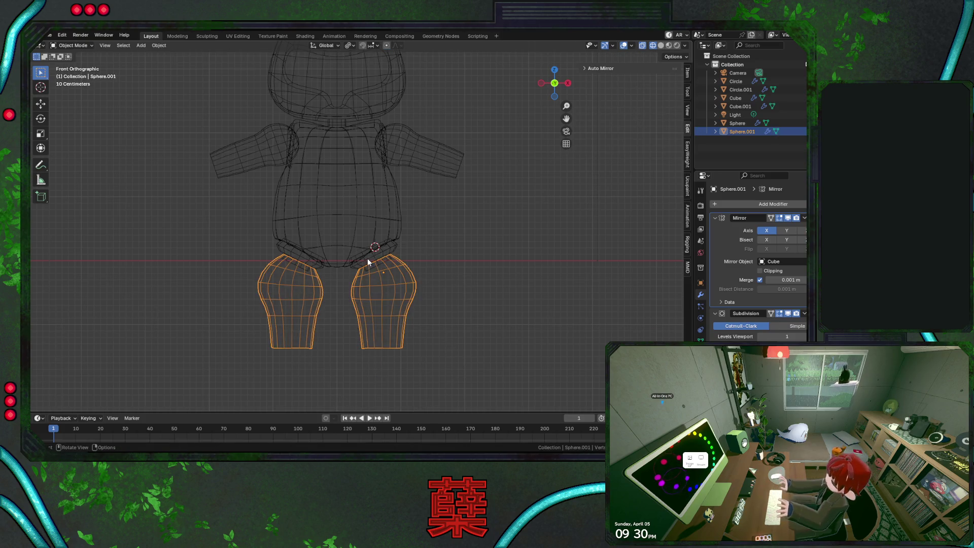
Edit Circle.001 and the torso Cube together and shift the hip piece sideways along X
click(367, 257)
shift+click(359, 247)
key(Tab)
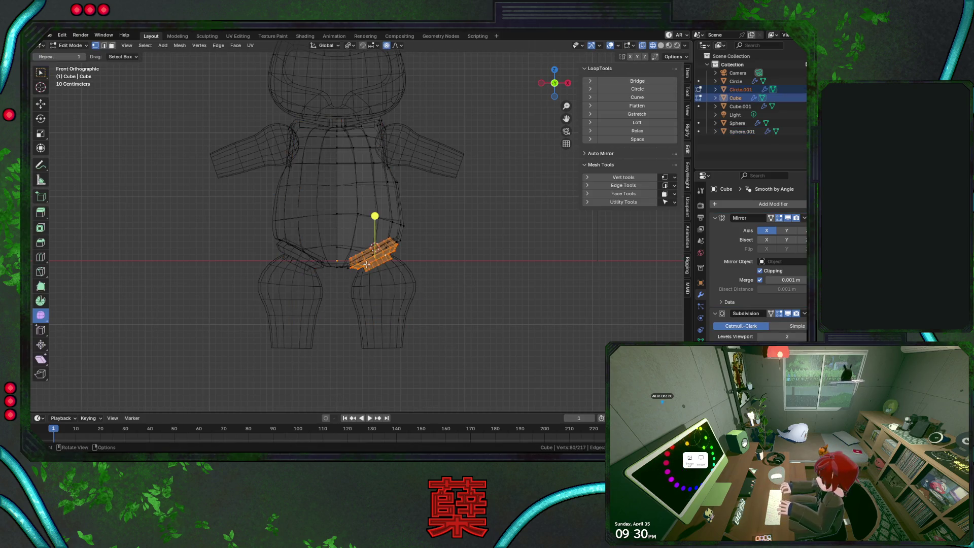
scroll(412, 288, up, 1)
key(g)
key(x)
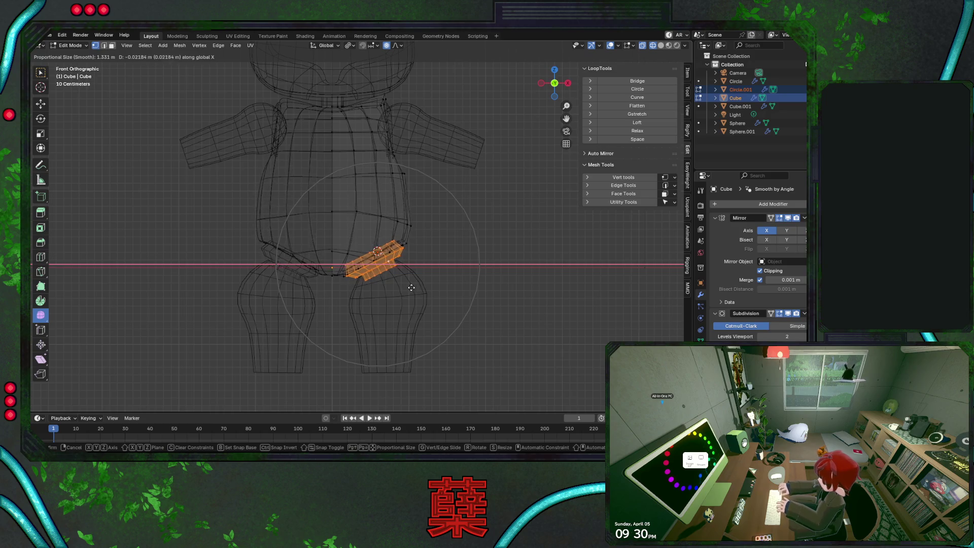
click(387, 299)
scroll(388, 300, up, 3)
middle_drag(357, 326, 402, 101)
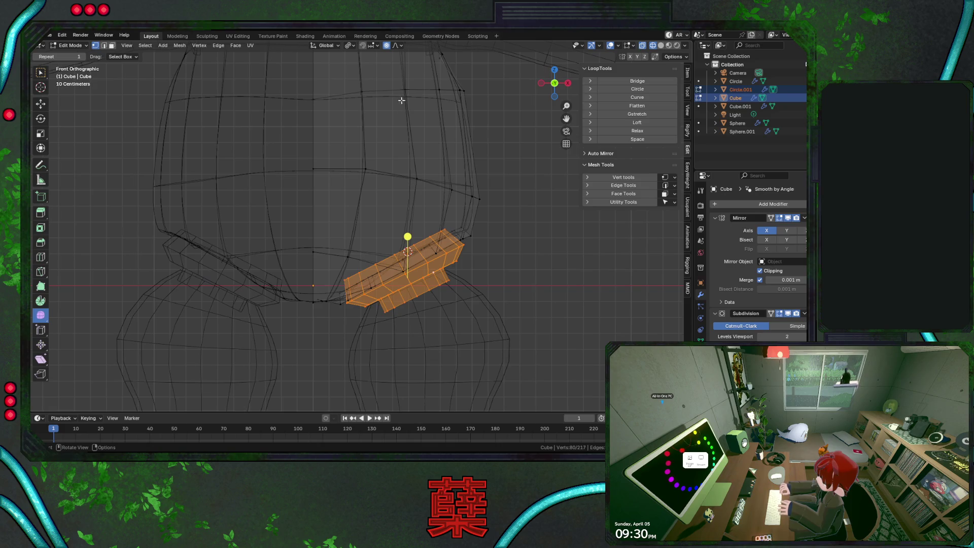
Set the pivot point to 3D Cursor and tilt the hip piece about 4.67°
click(353, 47)
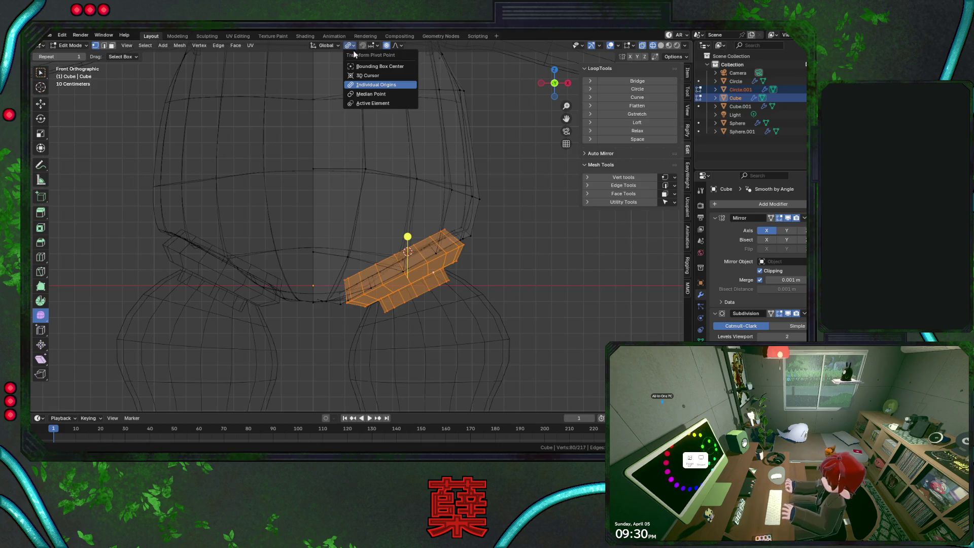
click(373, 77)
key(r)
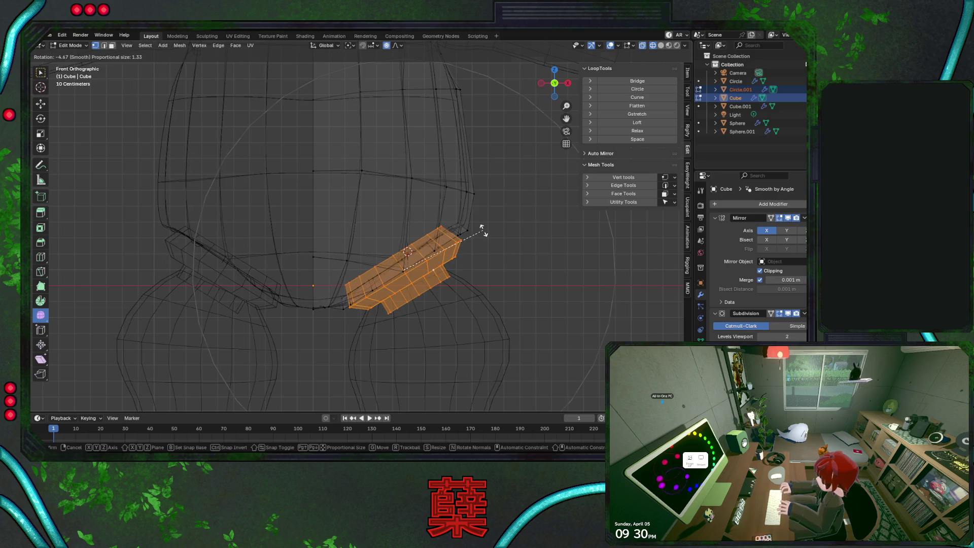
click(484, 232)
Select a torso edge loop in solid shading and view the torso from below
click(341, 318)
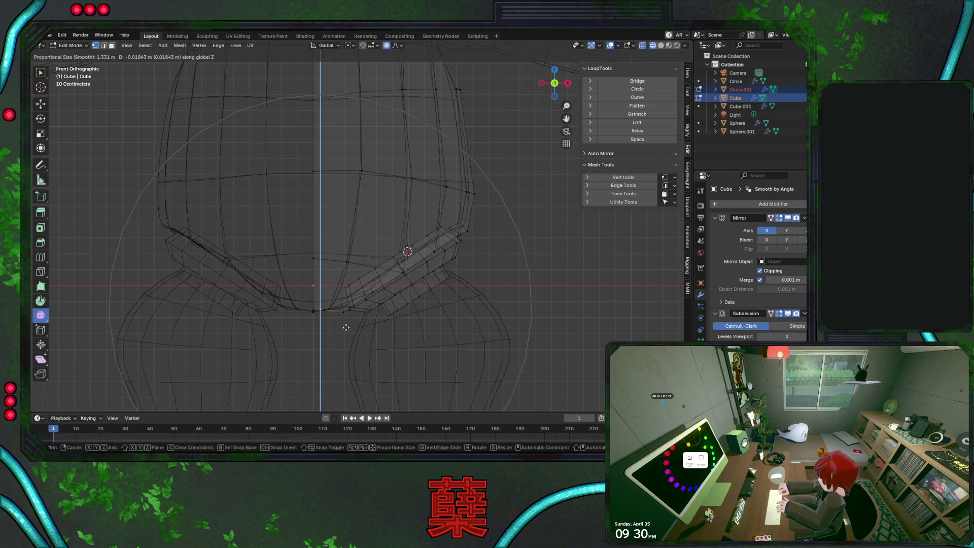
alt+click(340, 278)
key(shift+z)
scroll(353, 303, down, 2)
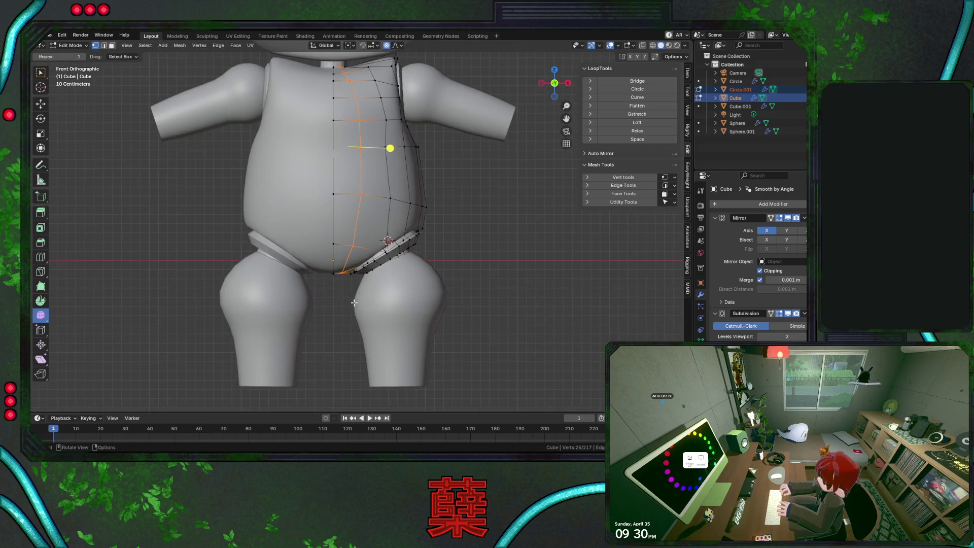
mouse_move(351, 287)
middle_down()
mouse_move(355, 244)
mouse_move(345, 226)
mouse_move(337, 230)
middle_up()
Vertex-slide three vertices near the leg opening, the last at factor 0.334
click(337, 229)
key(shift+v)
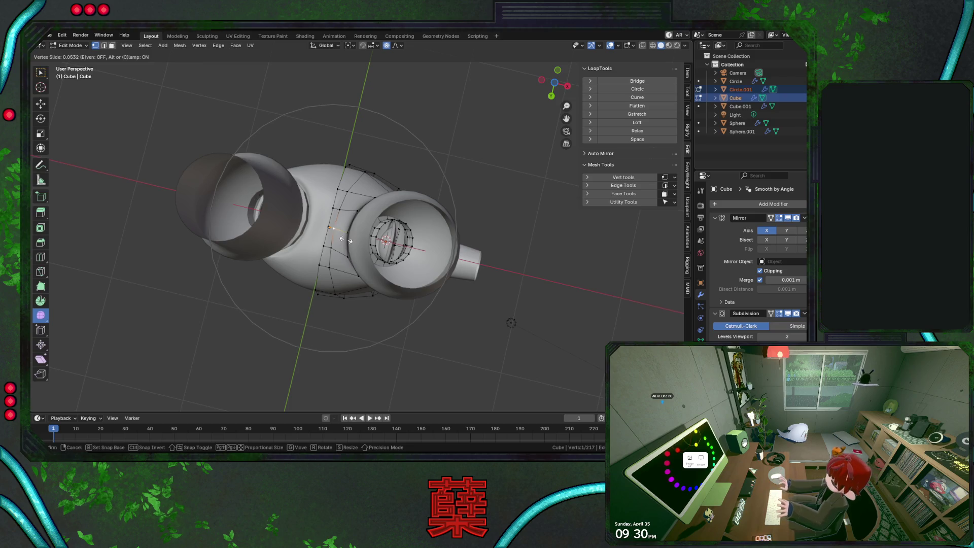
click(351, 243)
click(342, 209)
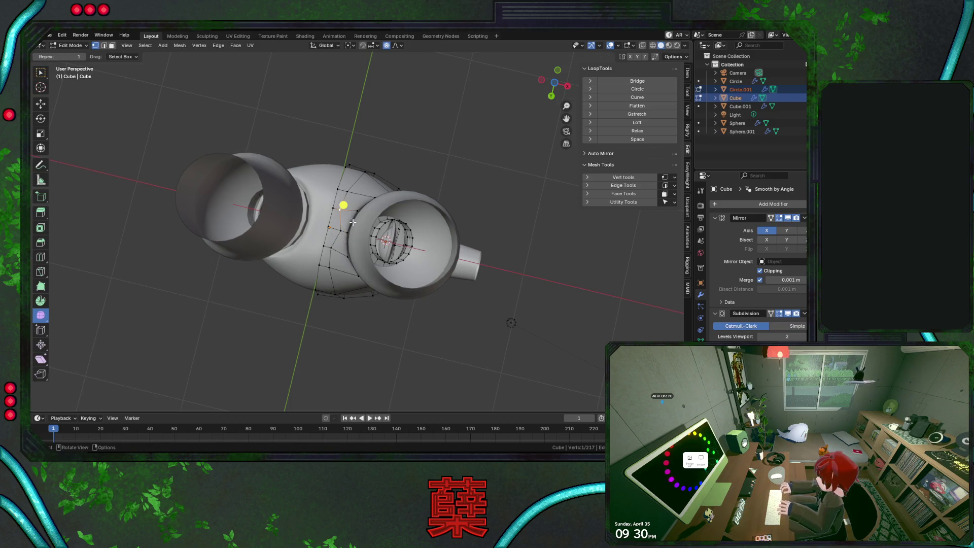
key(shift+v)
click(359, 225)
click(339, 189)
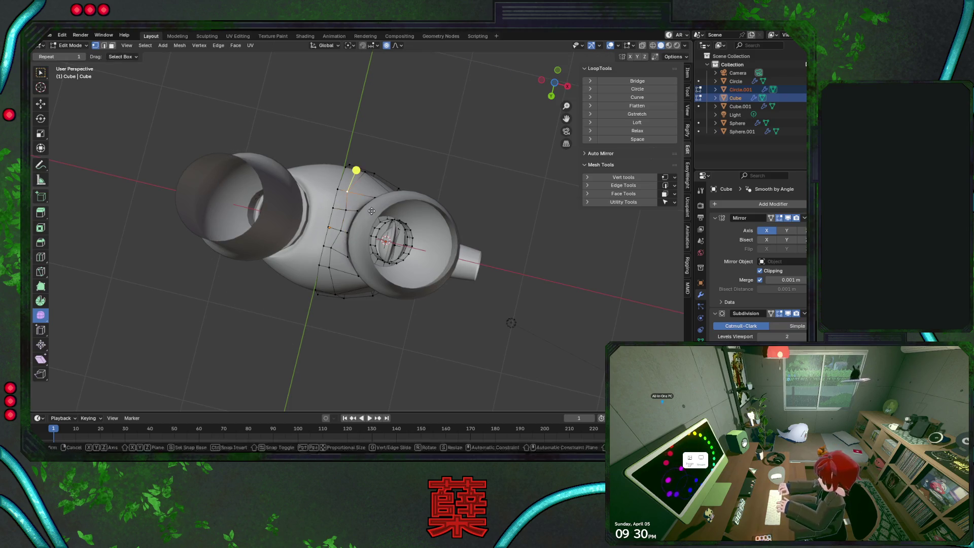
key(shift+v)
click(380, 214)
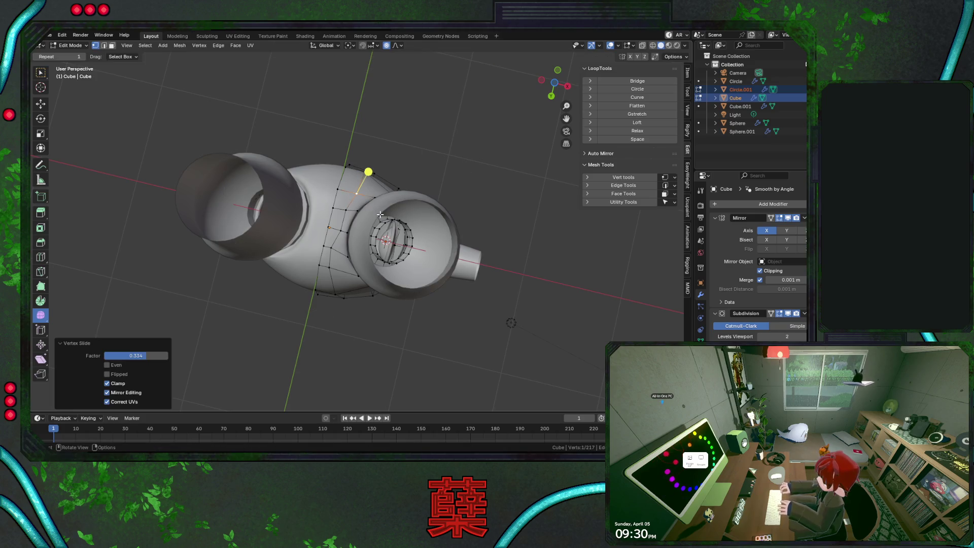
Slide two more vertices (factor 0.332), then return to front wireframe and pick a hip-ring vertex
click(331, 249)
key(shift+v)
click(349, 262)
click(330, 267)
key(shift+v)
click(346, 289)
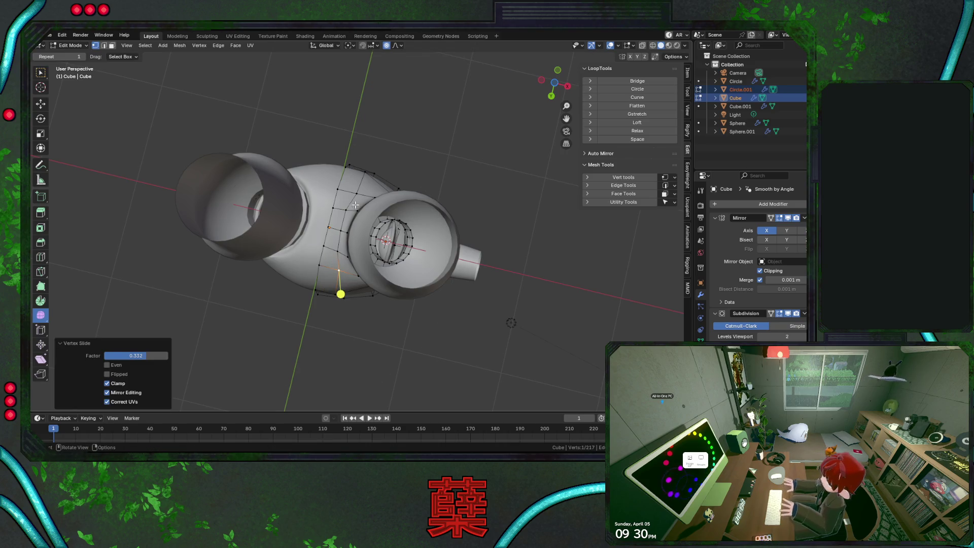
key(KP_1)
key(shift+z)
click(387, 245)
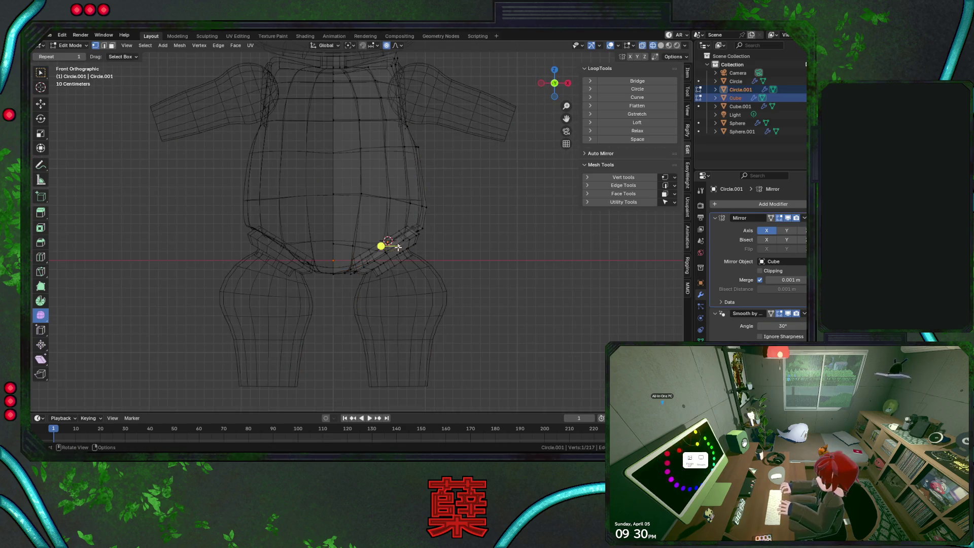
Select the whole hip piece, shift it sideways along X and tilt it 11.4°
key(l)
key(g)
key(x)
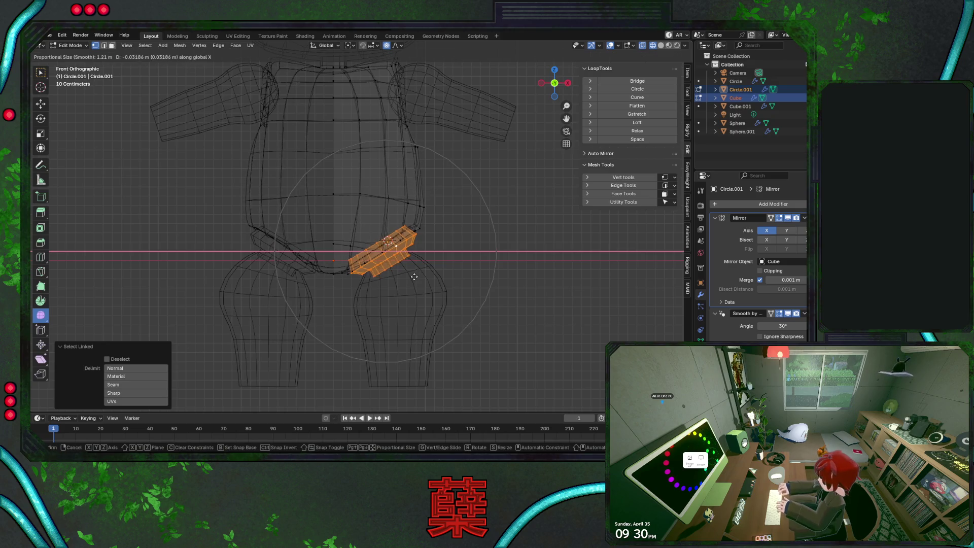
click(414, 276)
key(r)
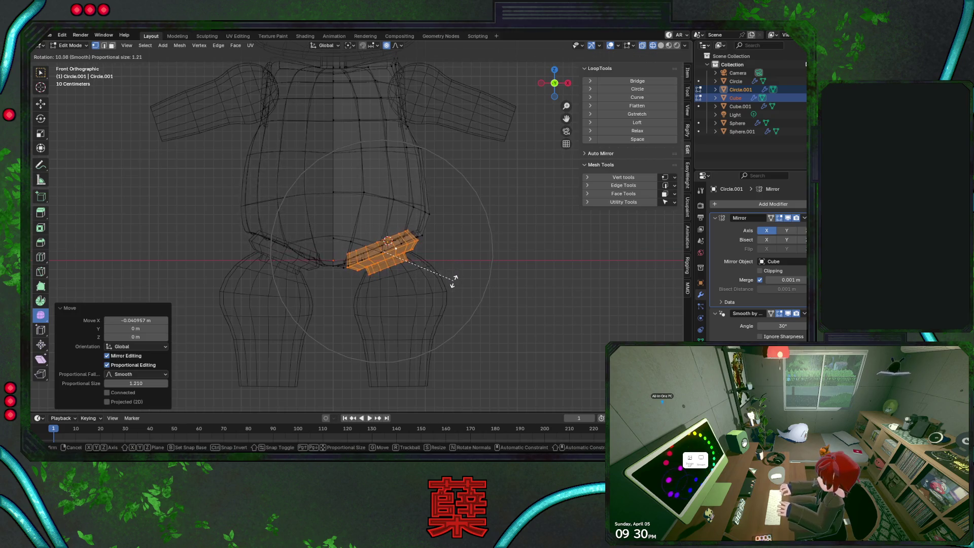
click(453, 283)
Lower the hip piece about 0.066 m, rotate it slightly, then edit the Sphere.001 legs
key(g)
key(z)
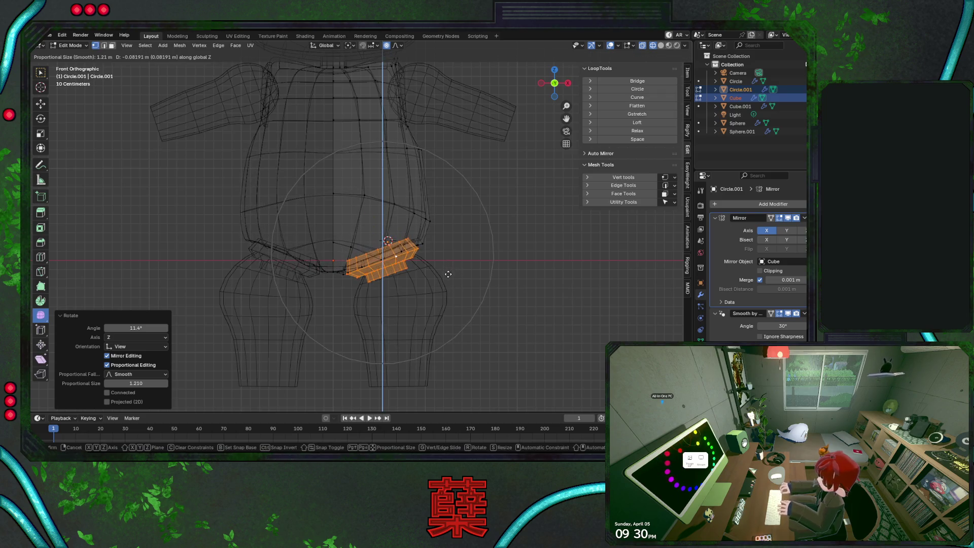
click(449, 274)
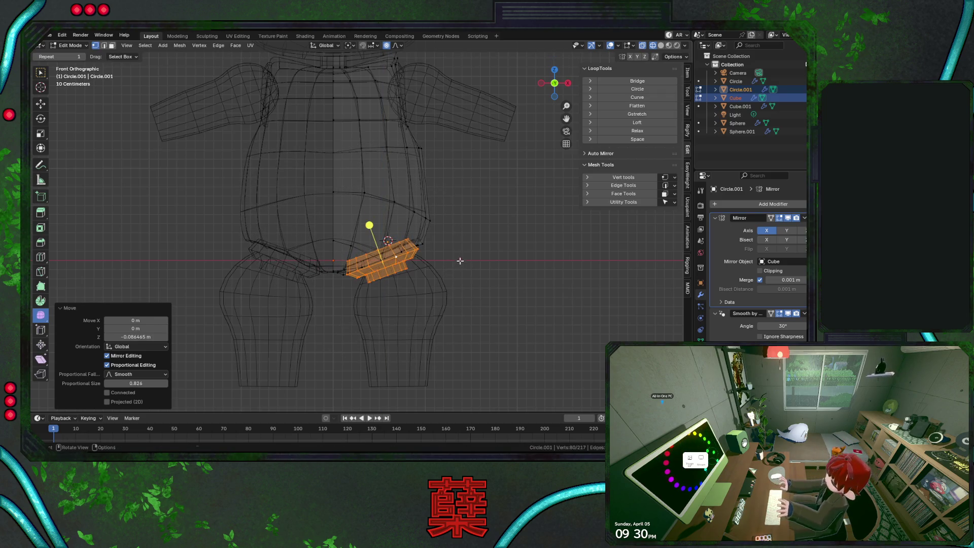
key(r)
click(461, 261)
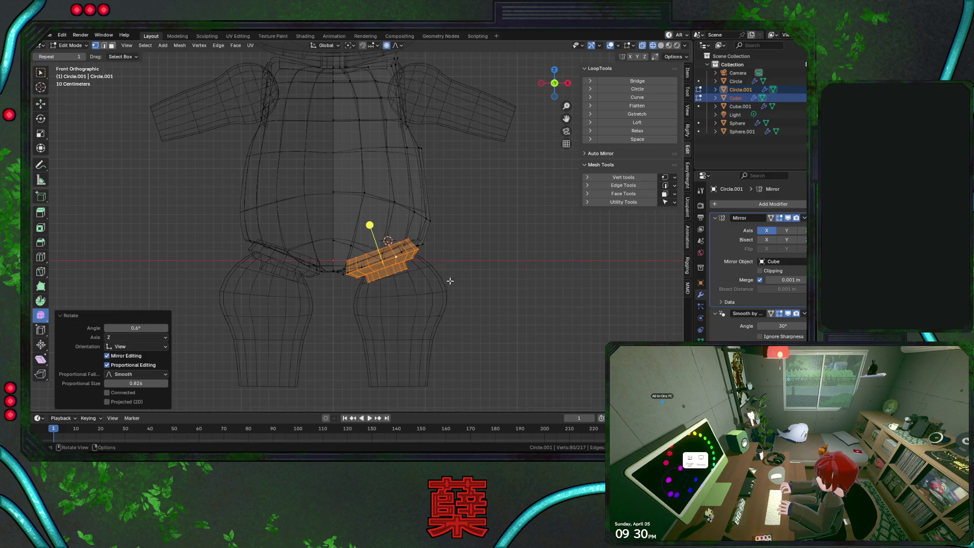
key(Tab)
click(436, 298)
key(Tab)
Reposition the right leg, then tilt its top loop and shrink it to 0.941
key(l)
key(g)
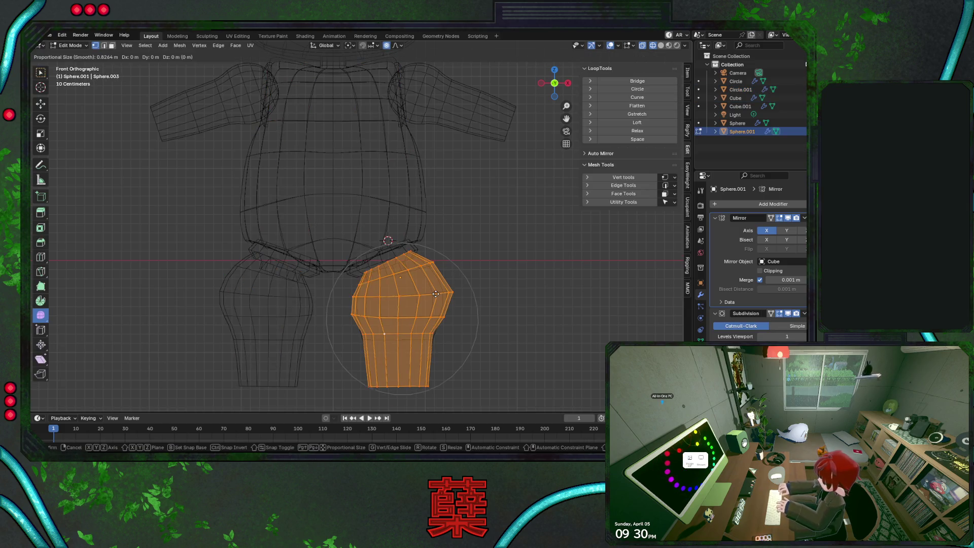
click(434, 303)
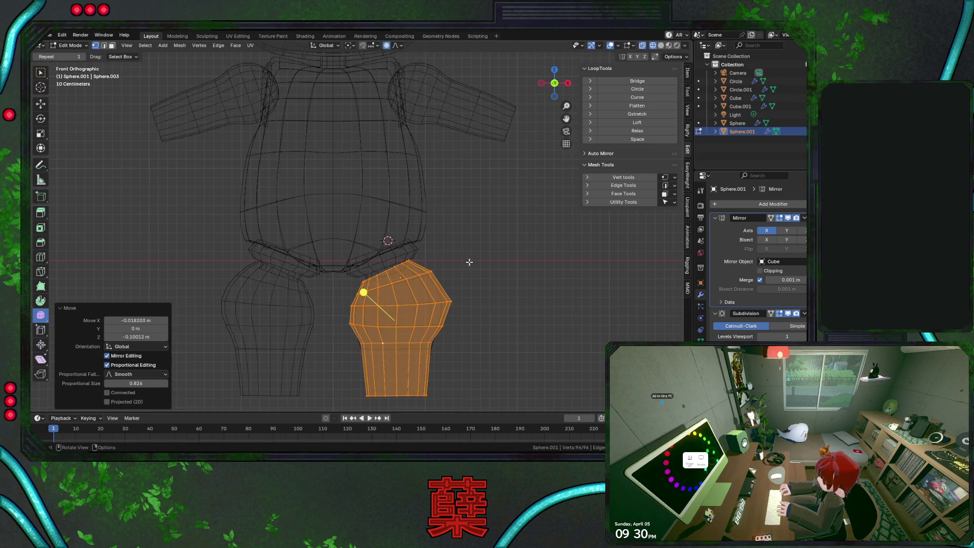
alt+click(392, 275)
key(r)
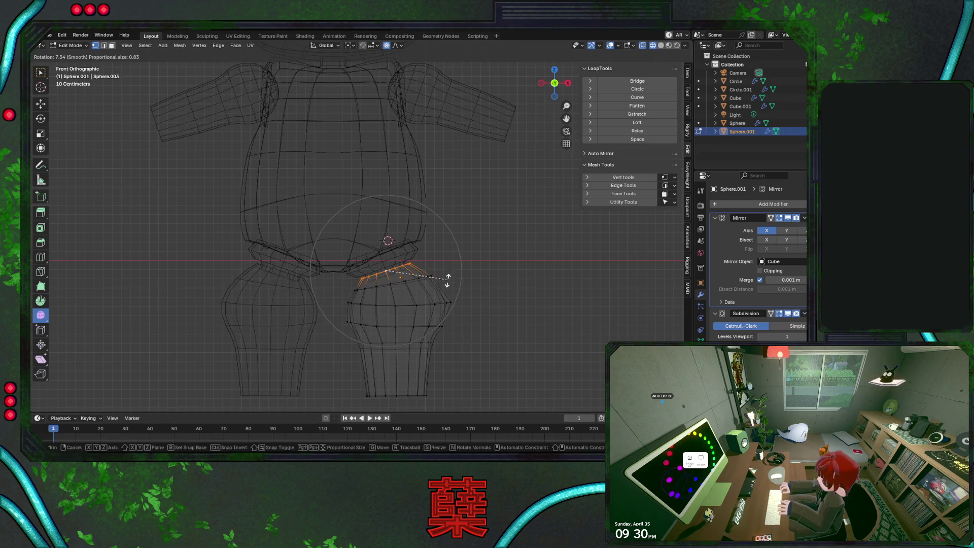
click(453, 278)
key(s)
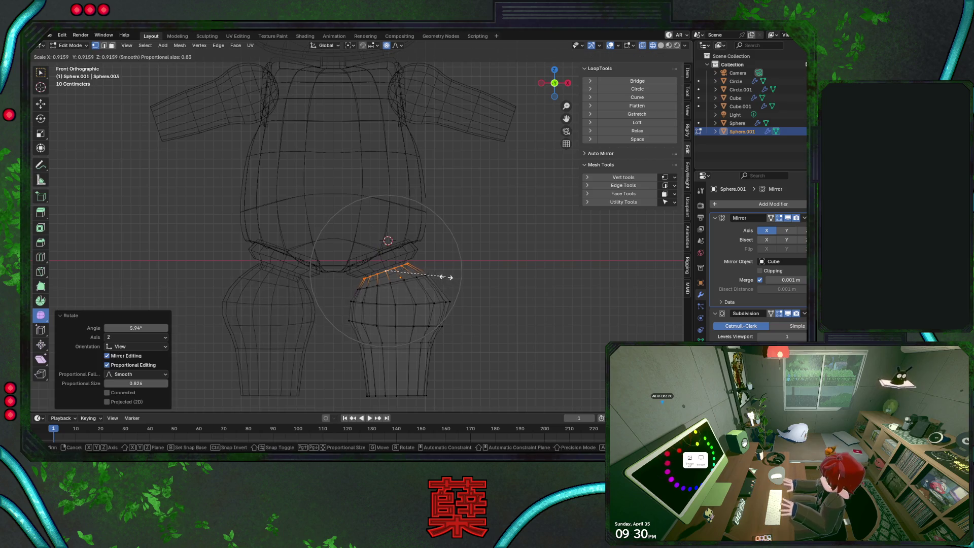
click(448, 277)
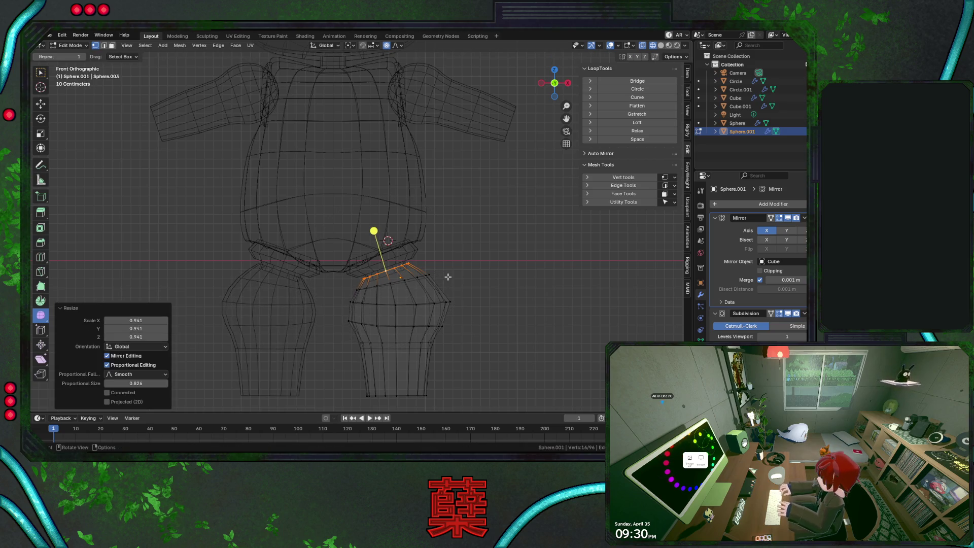
Move the leg's bottom rim vertically with proportional falloff and widen it to 1.171
alt+click(404, 344)
key(g)
key(z)
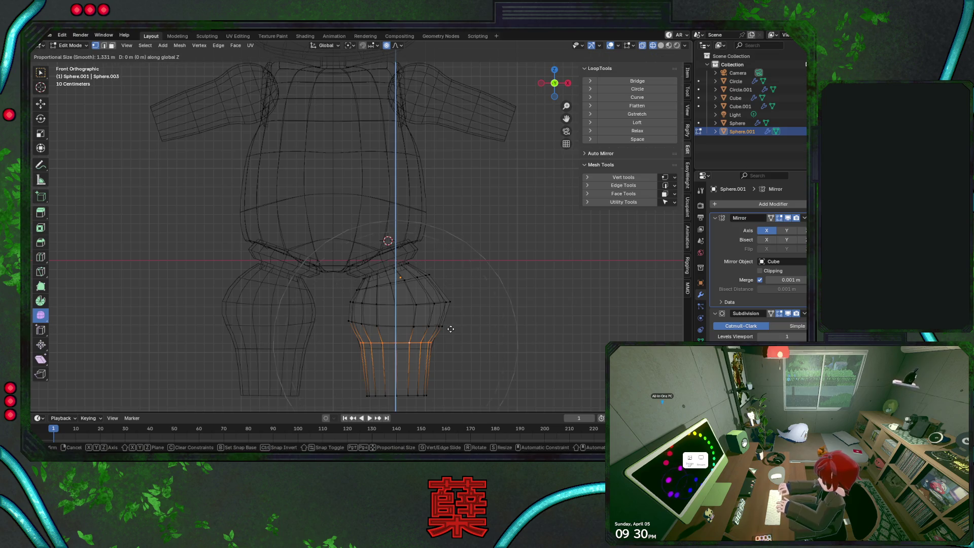
scroll(452, 362, up, 4)
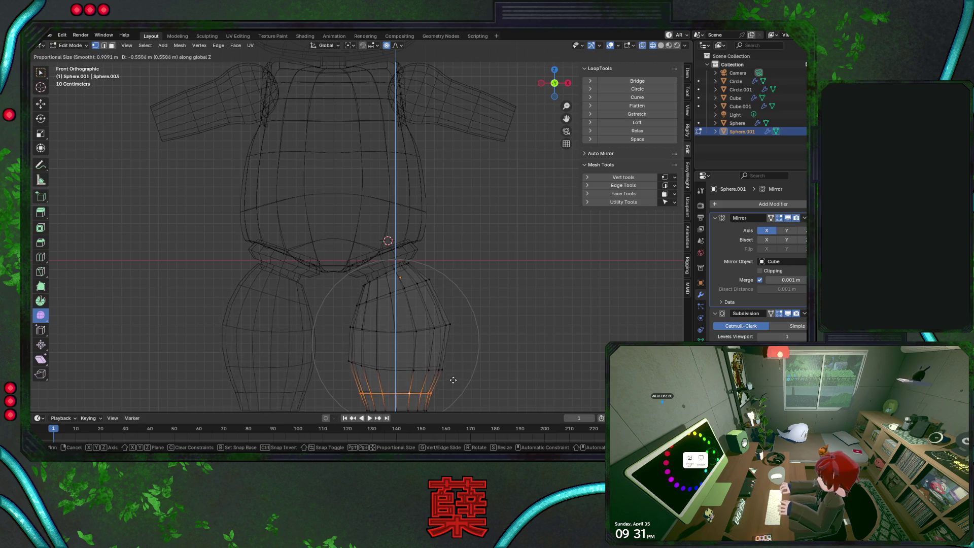
click(453, 380)
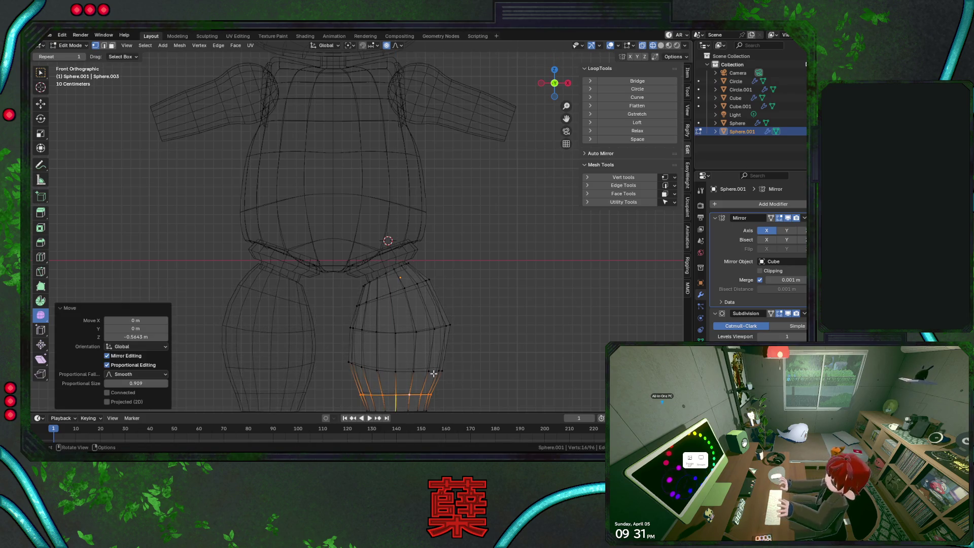
scroll(449, 315, down, 3)
shift+middle_drag(449, 315, 452, 244)
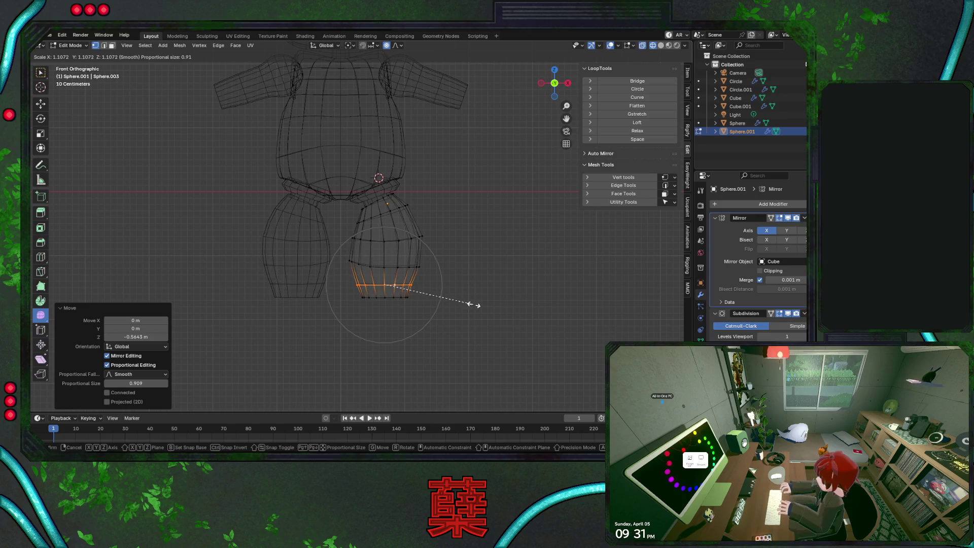
click(477, 307)
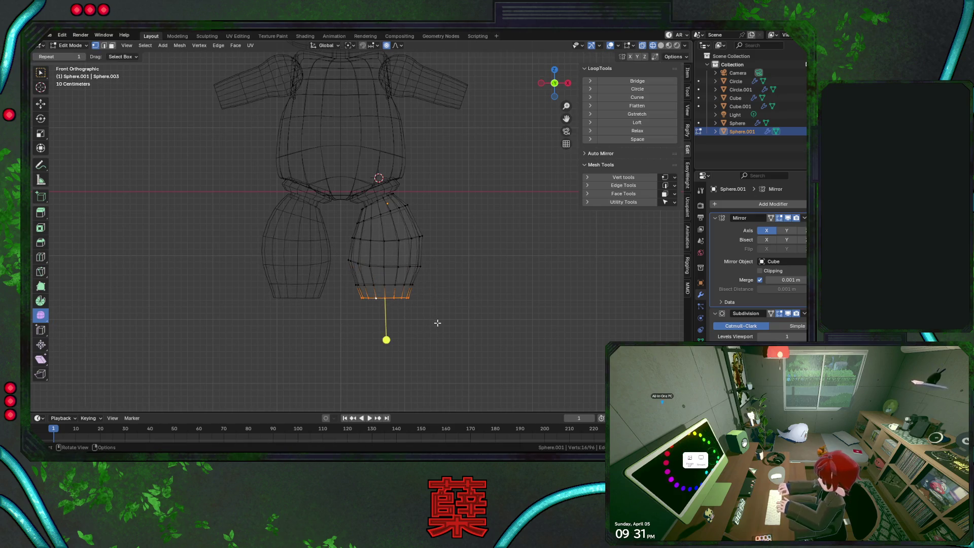
key(s)
click(426, 293)
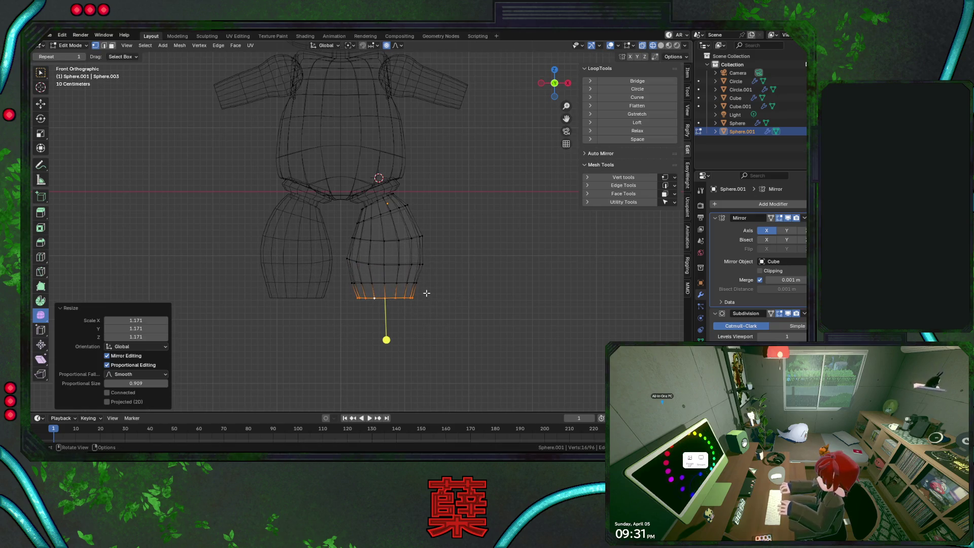
Scale the upper leg loop with falloff and raise it vertically
alt+click(372, 216)
key(s)
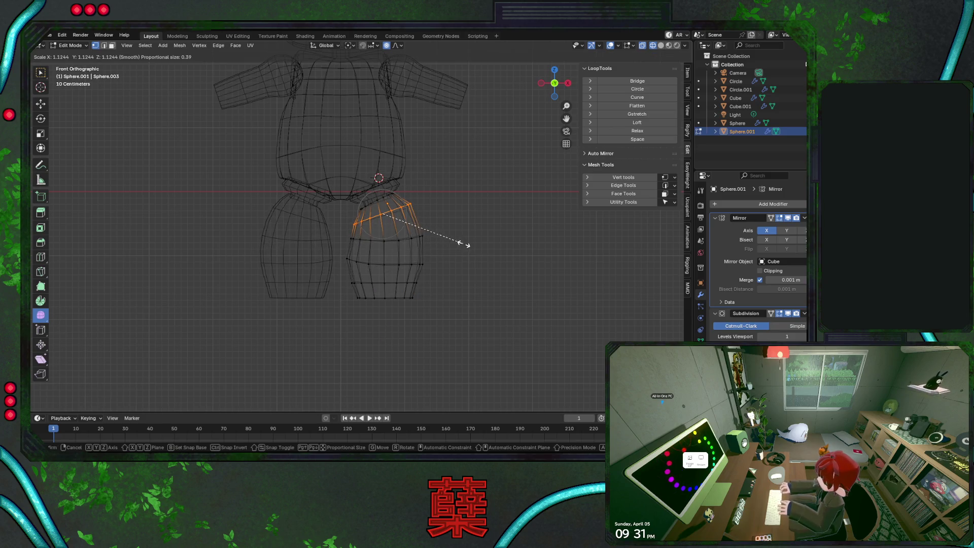
click(464, 244)
key(r)
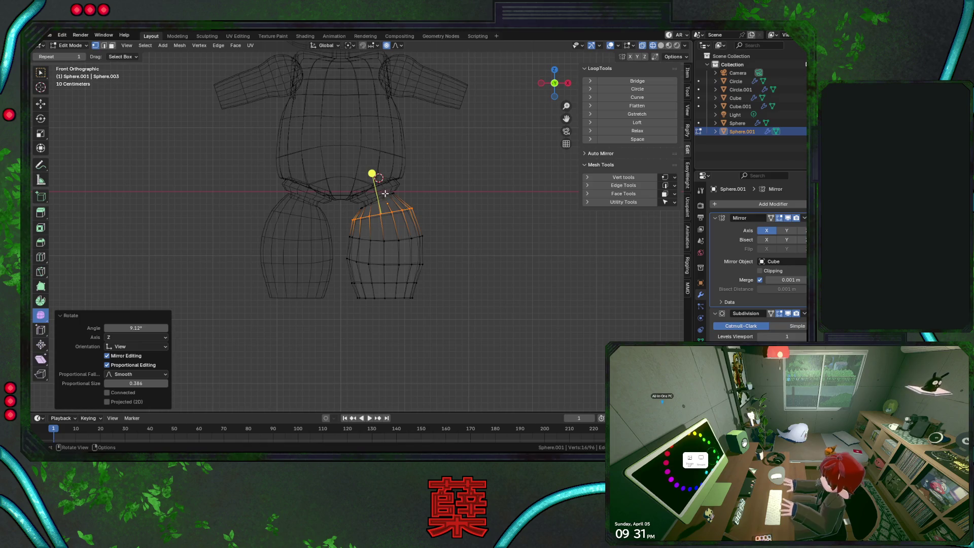
key(Escape)
scroll(417, 211, up, 3)
key(r)
key(g)
key(z)
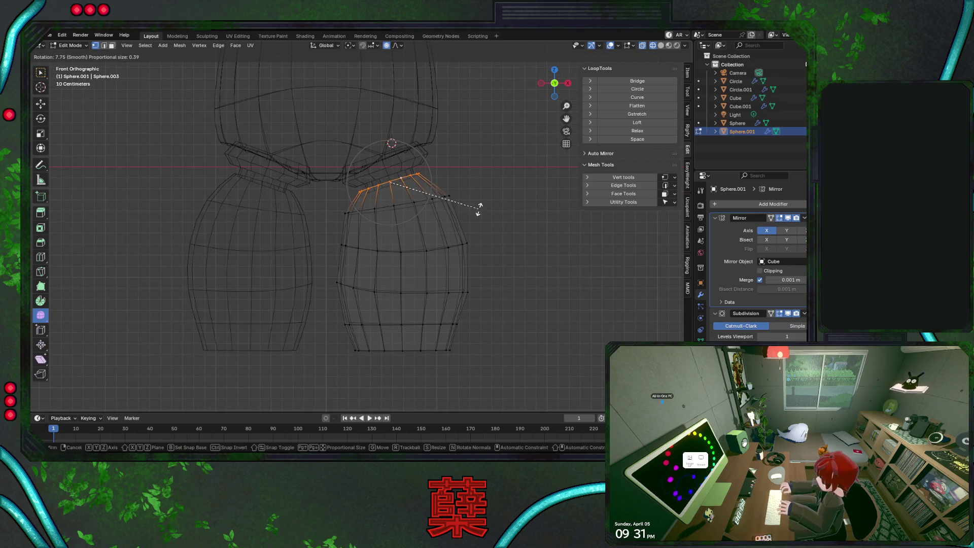
click(479, 205)
Shrink the top rim to 0.916, tilt it slightly and nudge it upward
key(s)
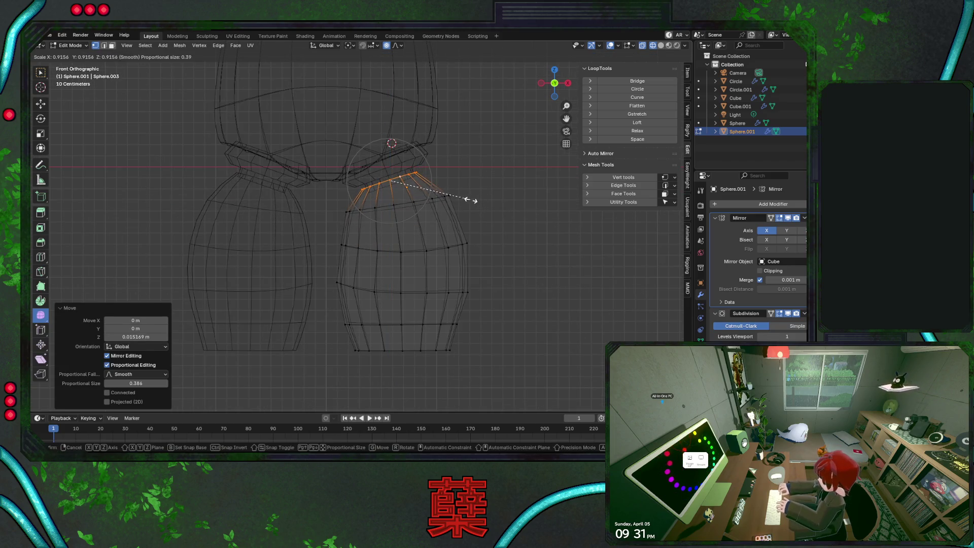
click(471, 200)
key(r)
click(475, 198)
key(g)
key(z)
click(475, 195)
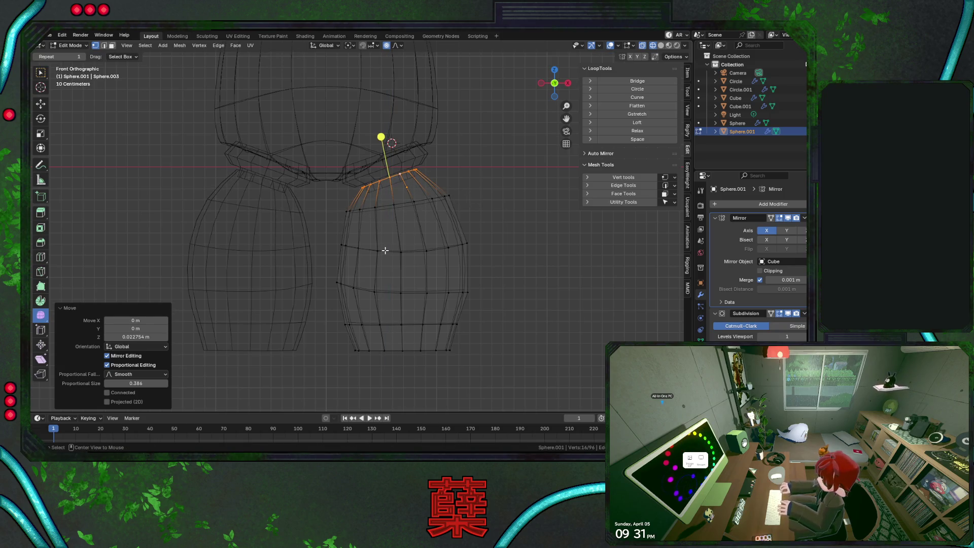
Circle the middle and lower loops with LoopTools and rotate them level (middle -13.5° about Z)
alt+click(408, 252)
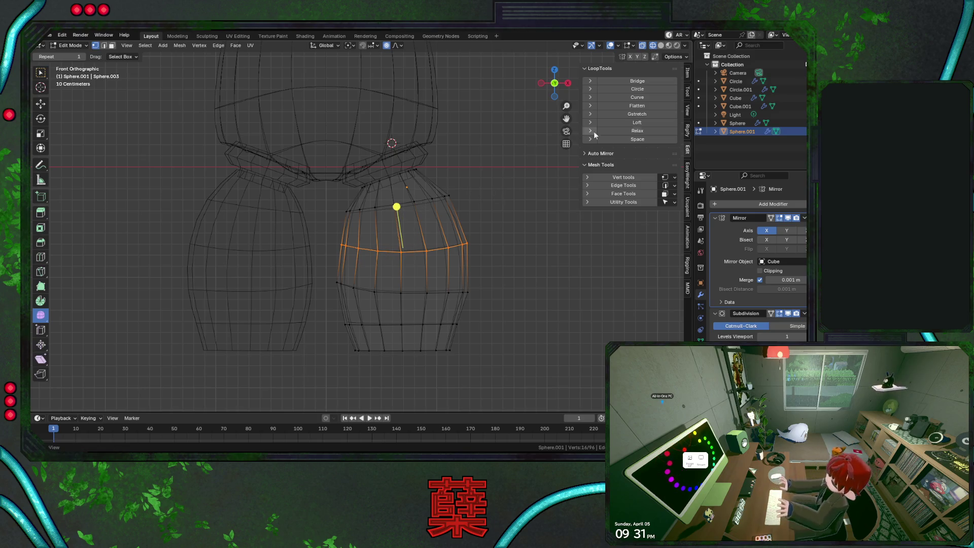
click(637, 90)
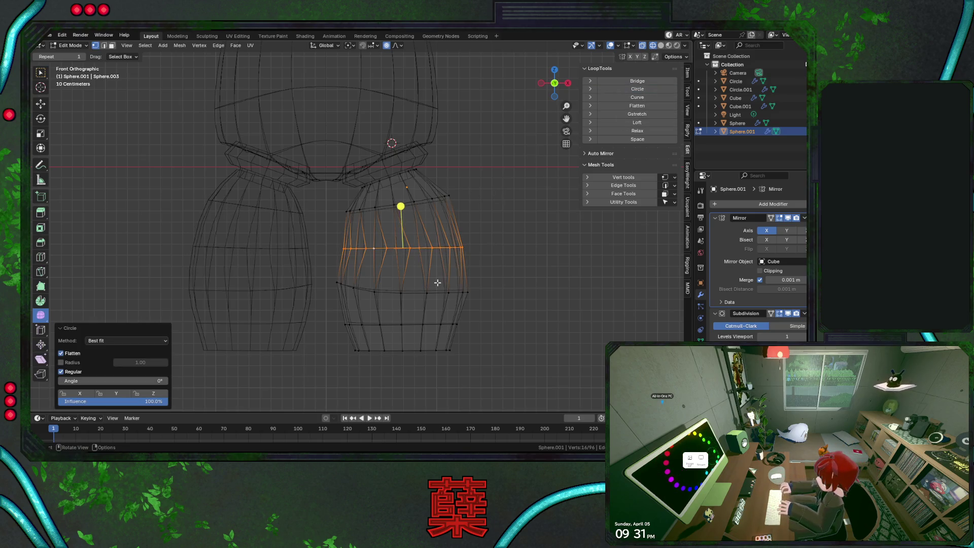
key(r)
key(z)
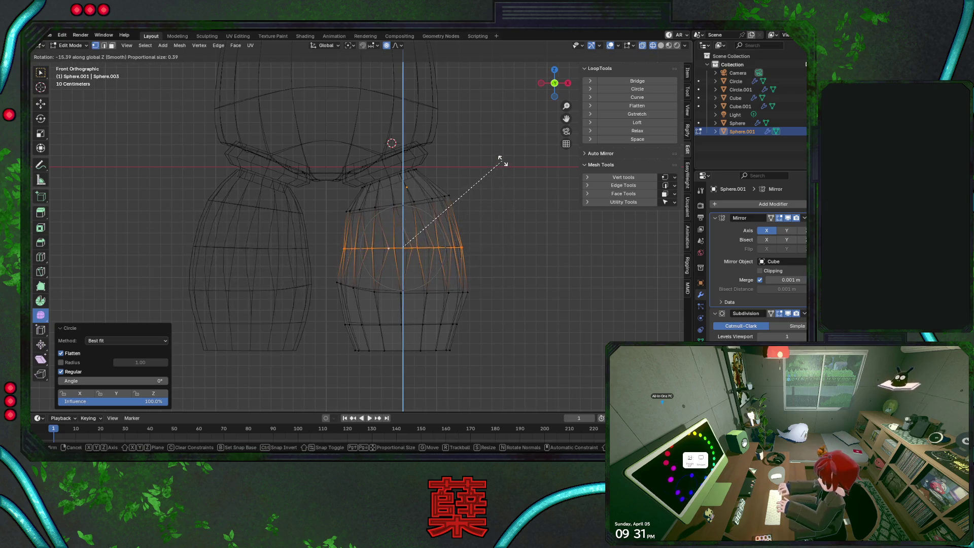
click(507, 161)
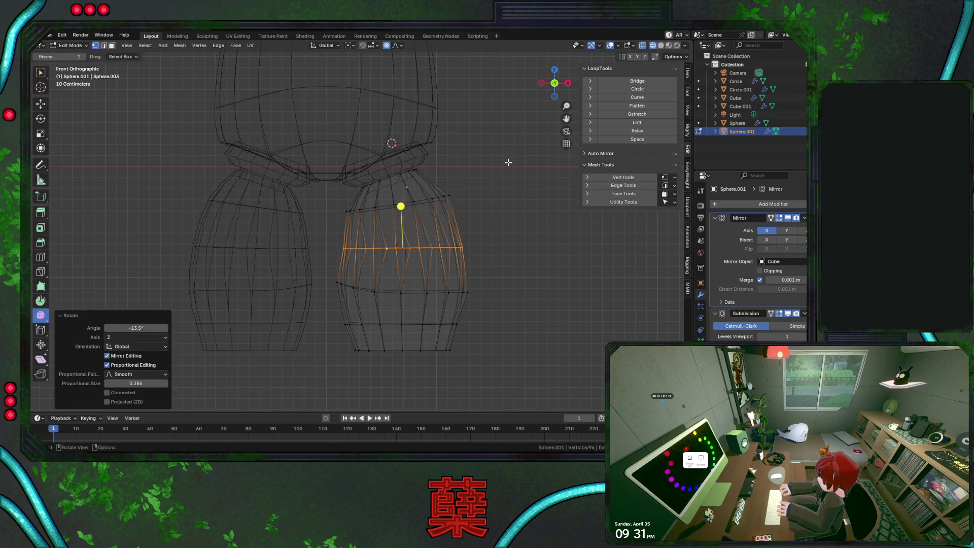
alt+click(411, 291)
click(630, 89)
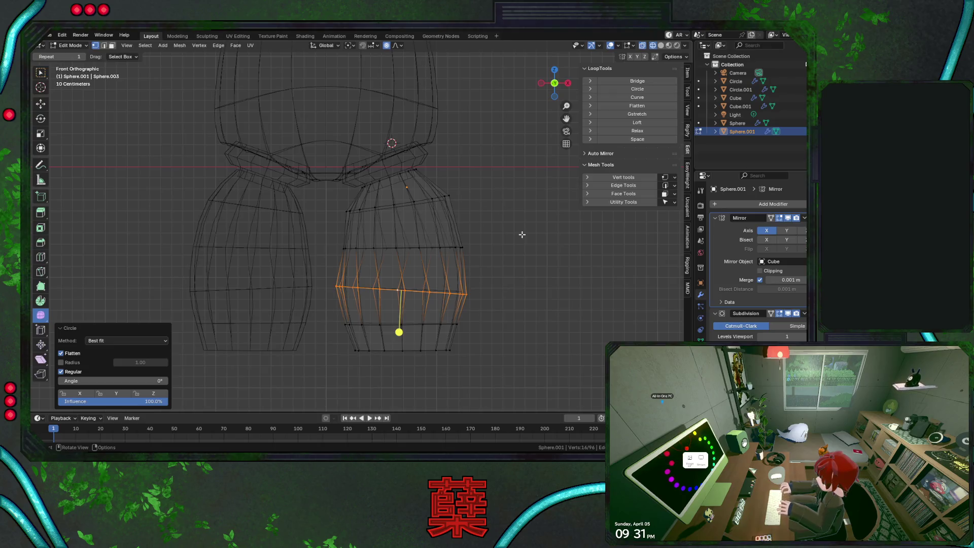
key(r)
click(526, 212)
Rotate the lower leg loop to -7.77°
key(s)
key(z)
key(r)
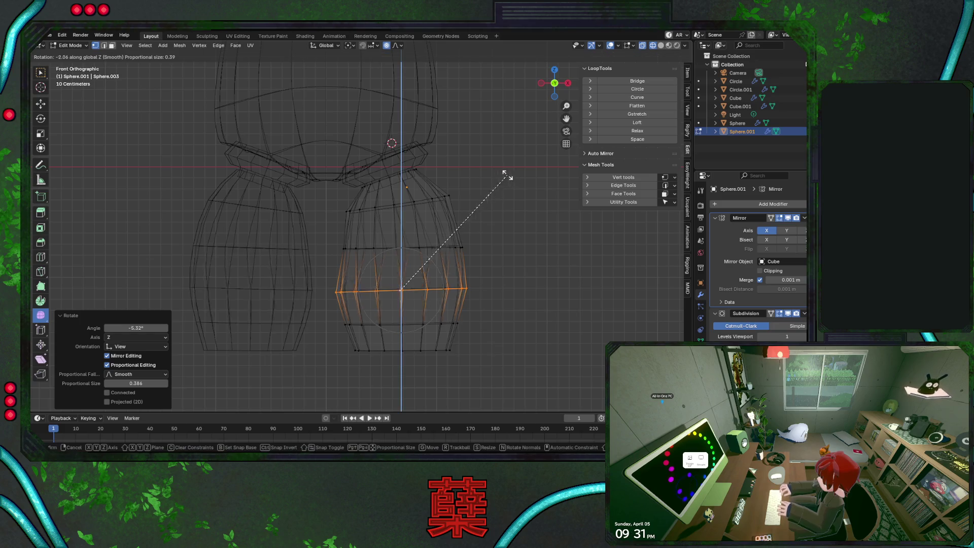
click(490, 171)
Switch to solid shading and dissolve the extra edge loop near the leg's bottom
key(shift+z)
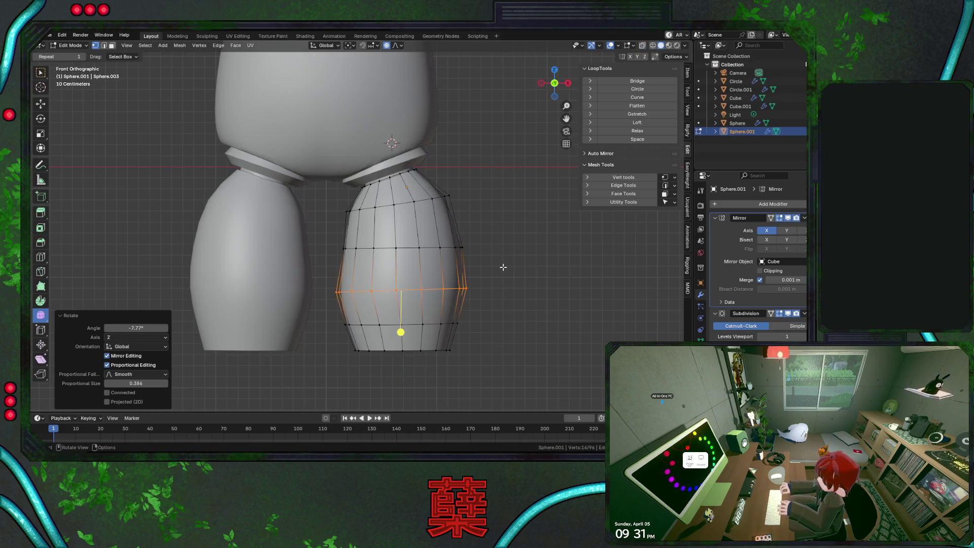
alt+click(414, 324)
key(x)
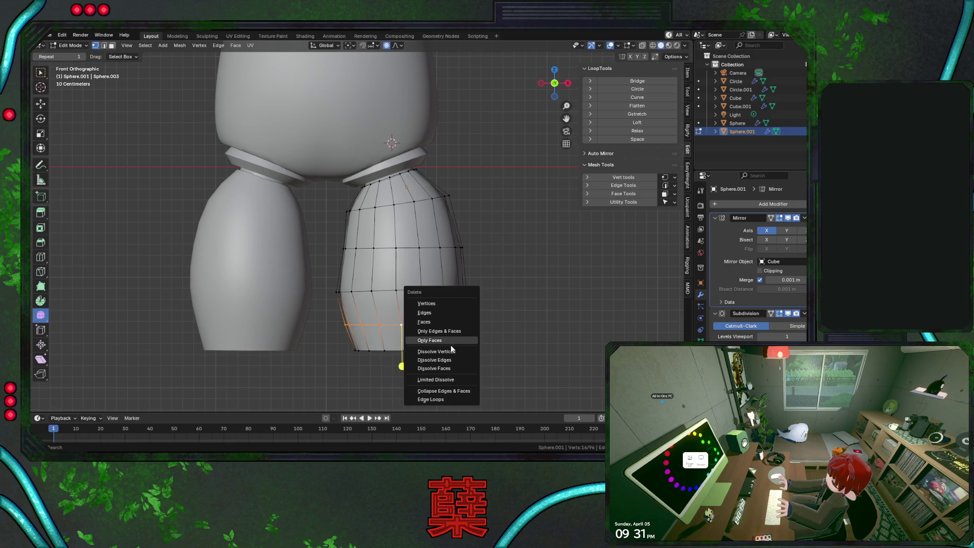
click(453, 359)
Make the bottom rim a regular circle with LoopTools and rotate it level
alt+click(416, 350)
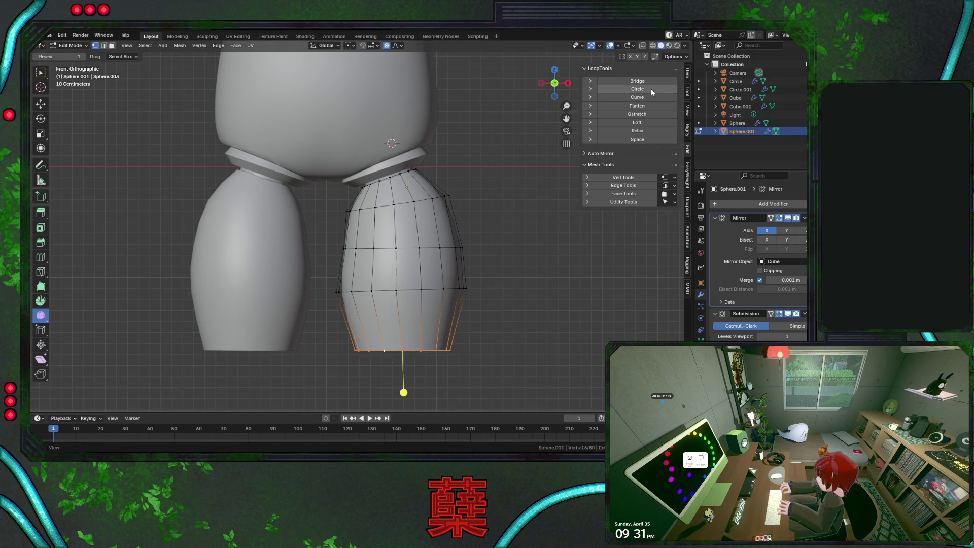
click(645, 96)
key(ctrl+z)
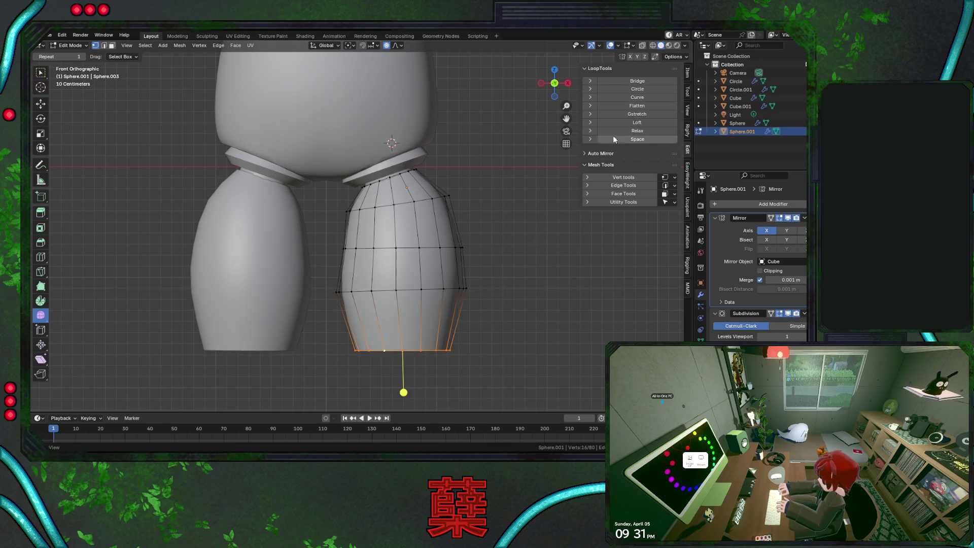
click(652, 89)
key(r)
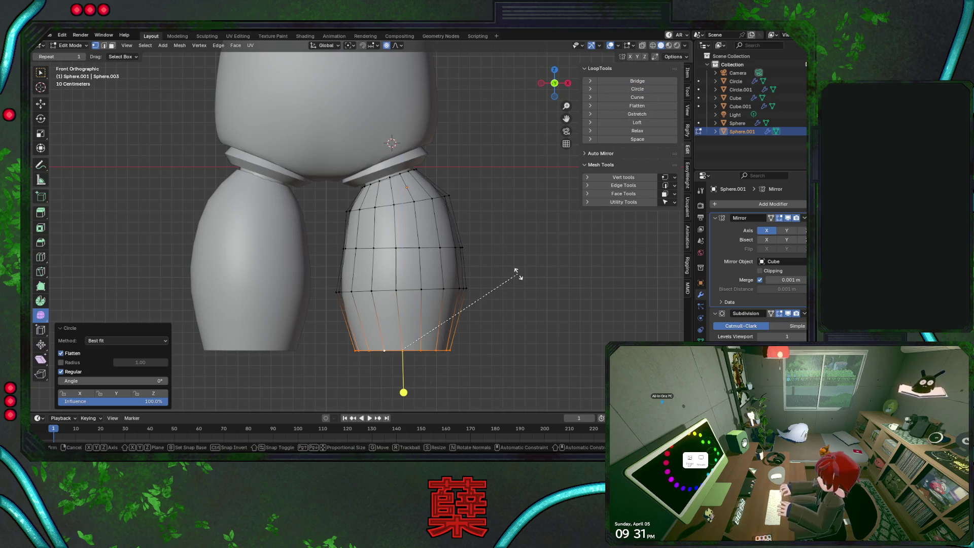
click(513, 260)
Resize the middle loop, then check the whole body outside Edit Mode
alt+click(454, 248)
key(s)
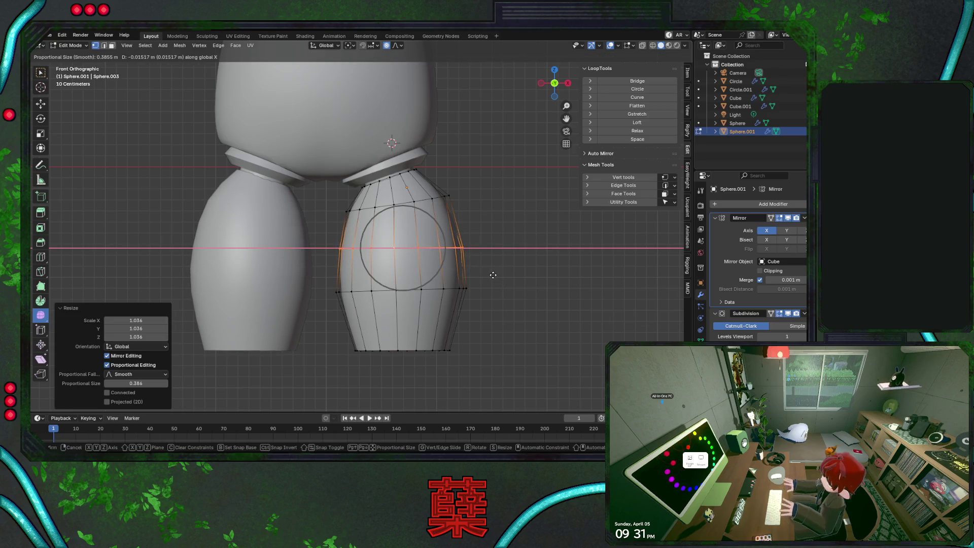
click(492, 275)
key(Tab)
scroll(477, 229, down, 4)
scroll(443, 215, down, 2)
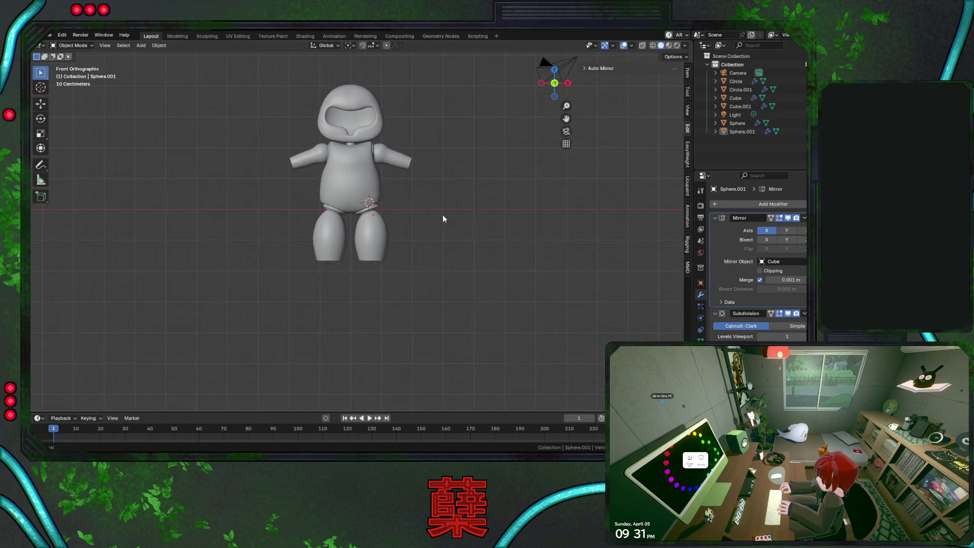
scroll(416, 263, up, 3)
key(Tab)
scroll(399, 312, up, 2)
shift+middle_drag(398, 312, 368, 204)
Shrink the bottom rim to 0.855 and narrow the middle loop to 0.831
alt+click(378, 310)
key(s)
click(368, 264)
alt+click(368, 265)
key(s)
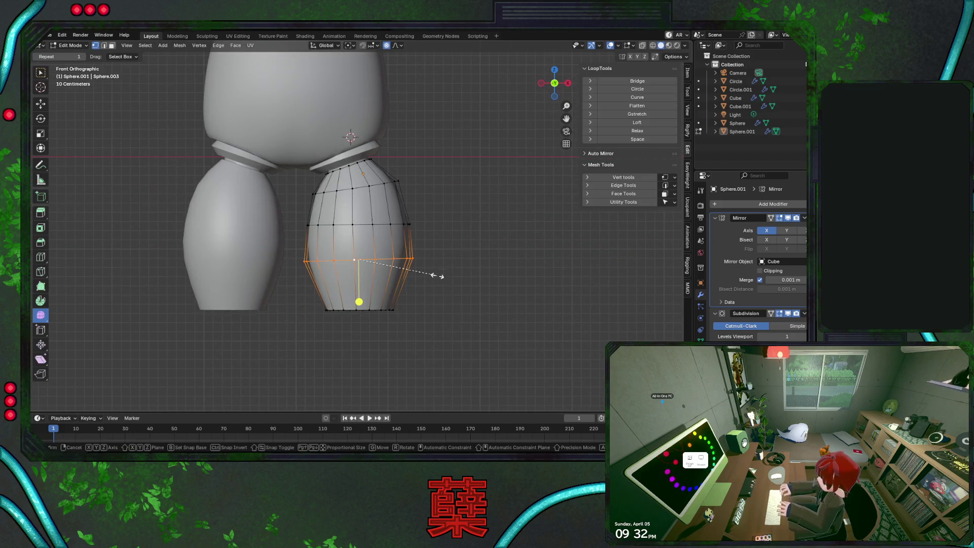
click(414, 259)
Raise the top rim vertically toward the hip, then select the middle loop
alt+click(363, 193)
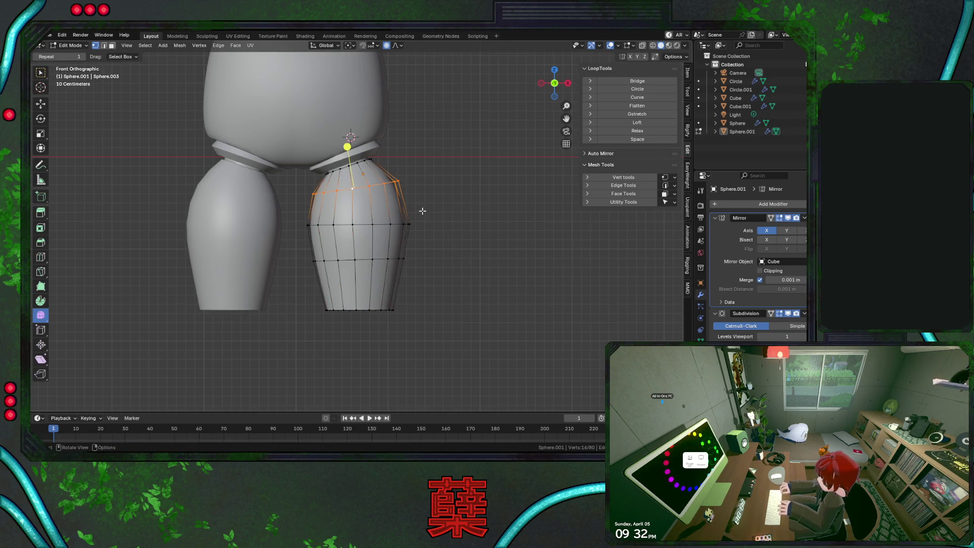
key(g)
key(z)
click(414, 202)
alt+click(414, 202)
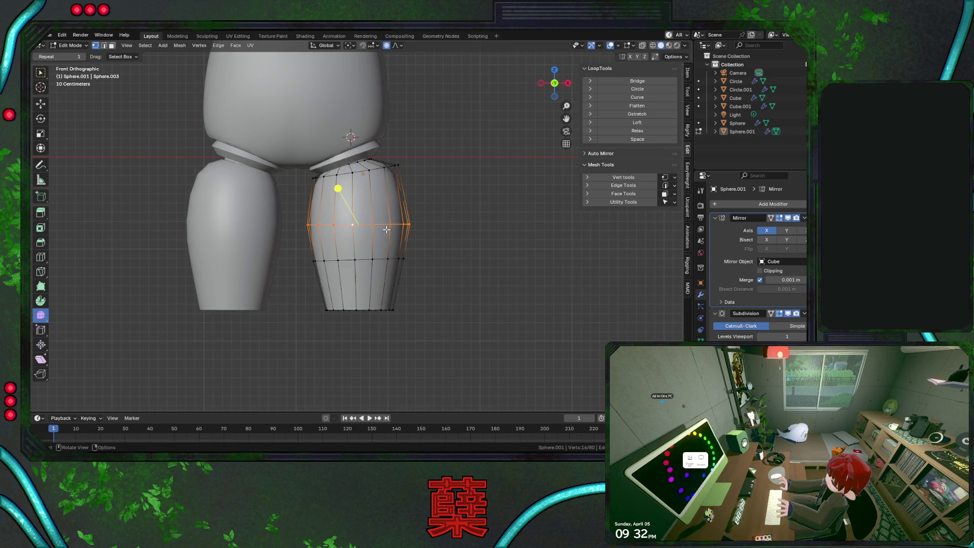